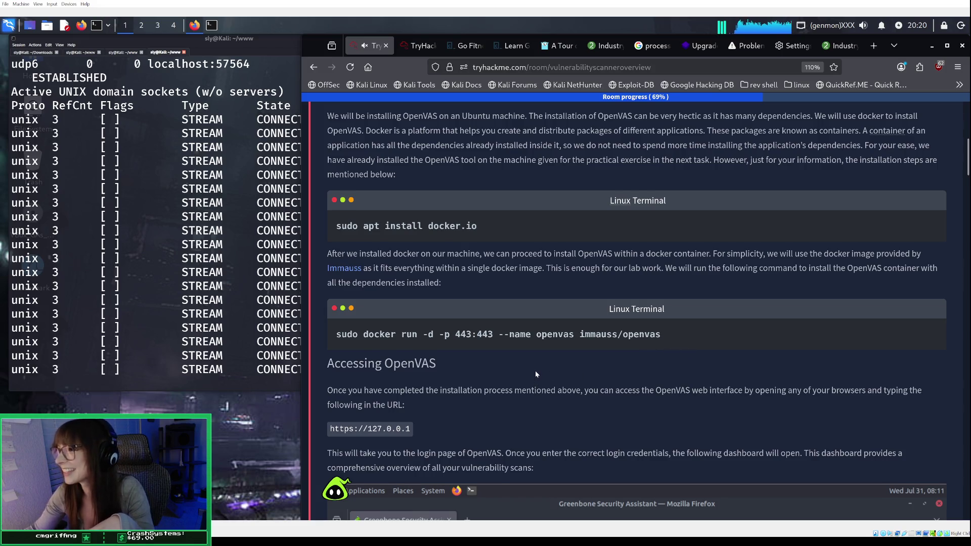
# Scroll through the TryHackMe OpenVAS Installation section, then raise the terminal showing the socket listing
pyautogui.scroll(1, 535, 375)
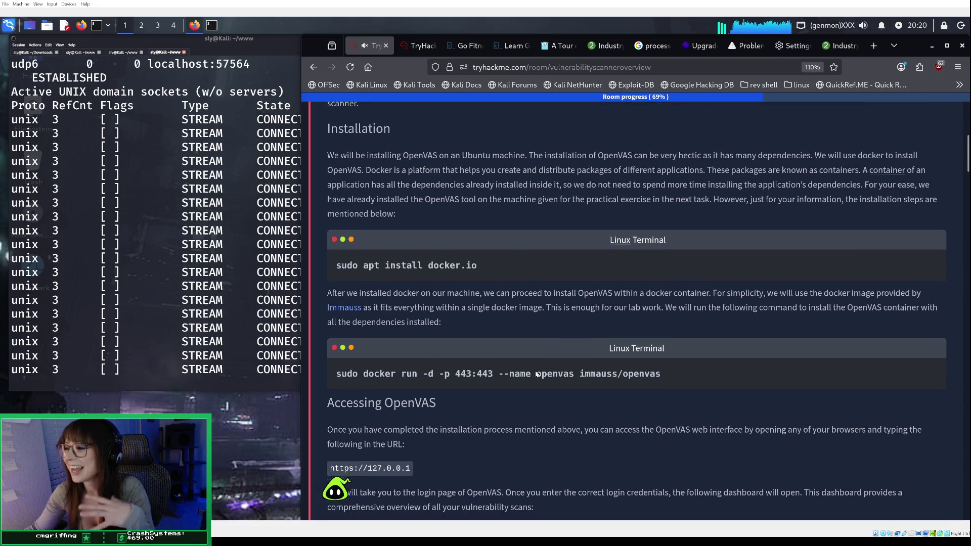
pyautogui.scroll(-1, 536, 374)
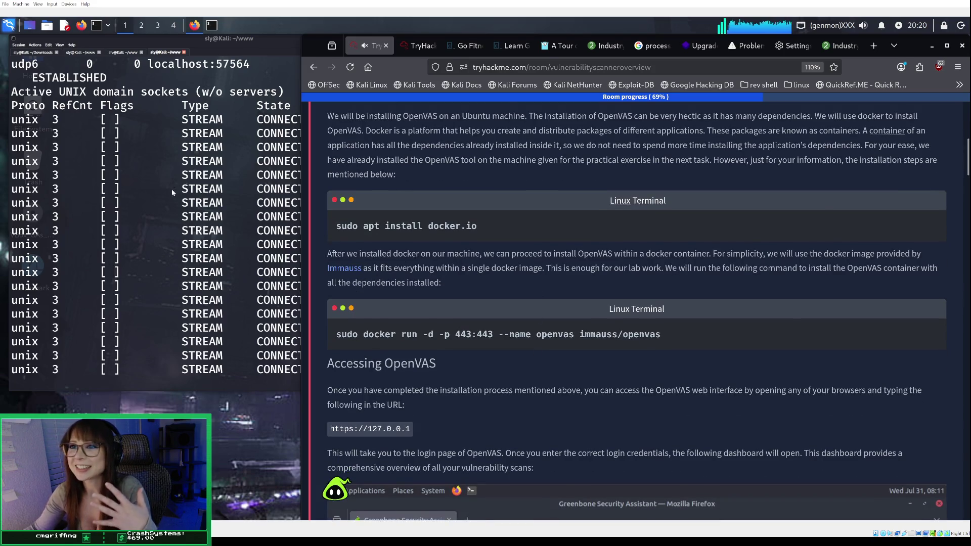
pyautogui.click(160, 196)
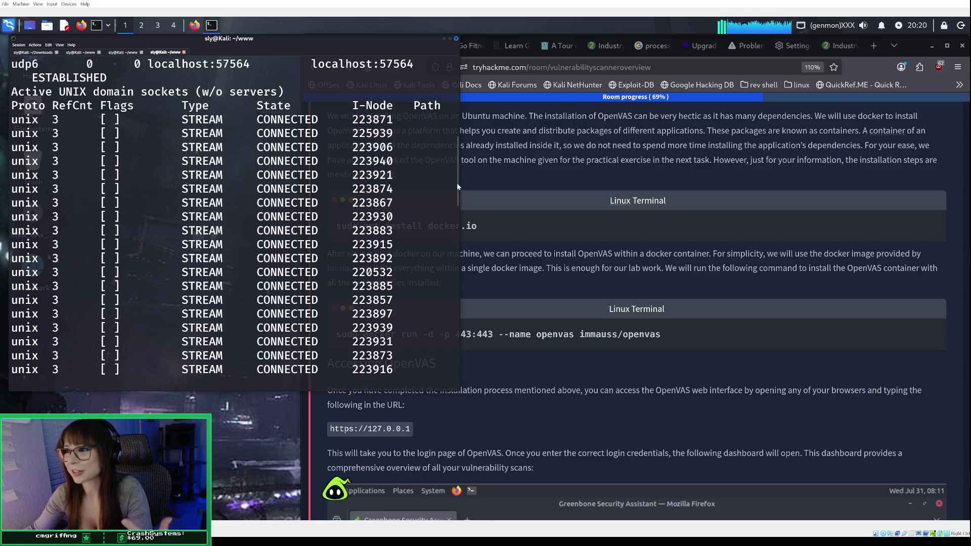
pyautogui.moveTo(457, 183)
pyautogui.mouseDown()
pyautogui.moveTo(460, 364)
pyautogui.moveTo(477, 165)
pyautogui.moveTo(456, 379)
pyautogui.mouseUp()
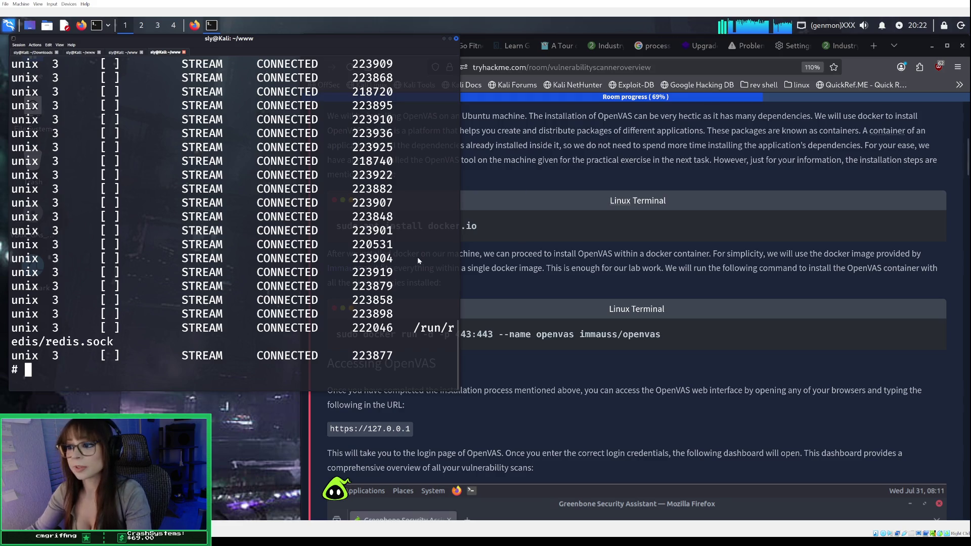
pyautogui.scroll(10, 417, 257)
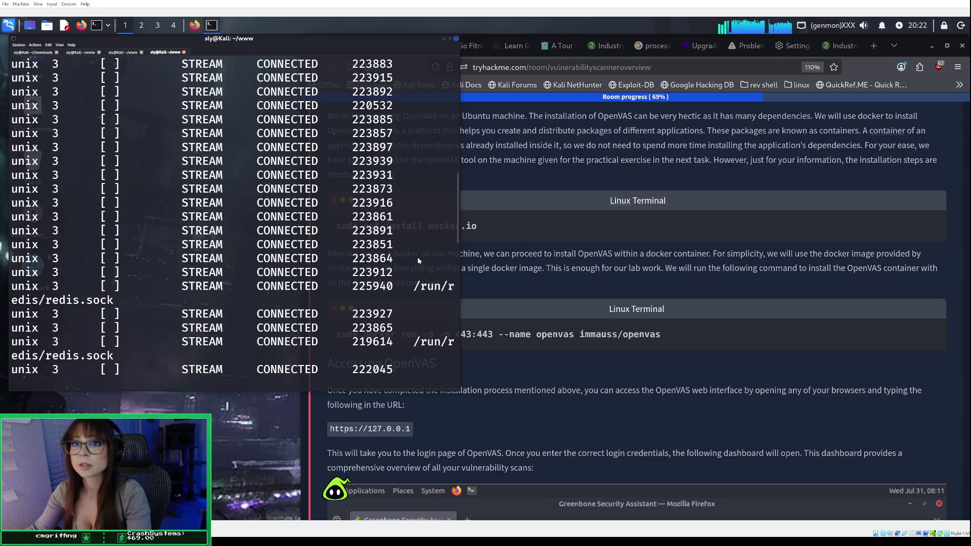
pyautogui.scroll(7, 417, 256)
pyautogui.scroll(-8, 417, 257)
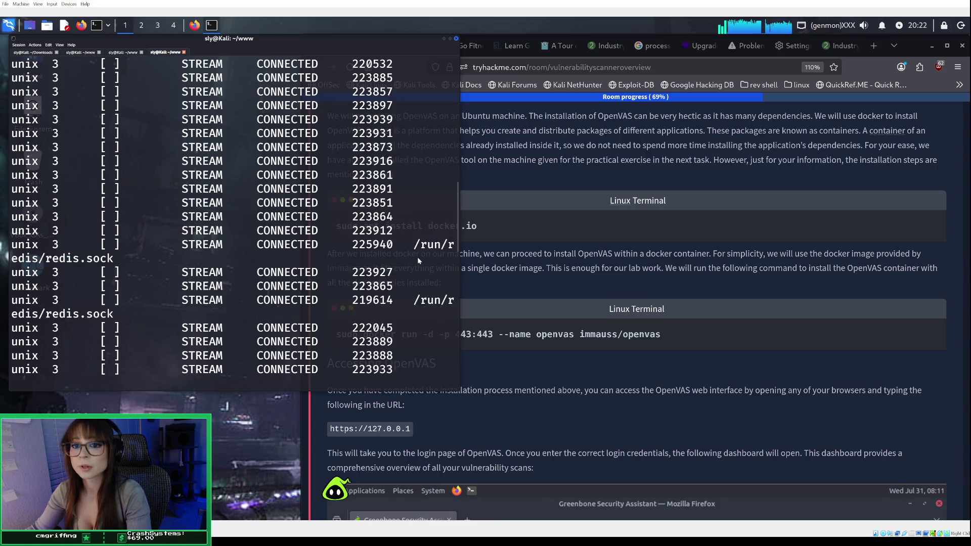
pyautogui.scroll(-3, 417, 257)
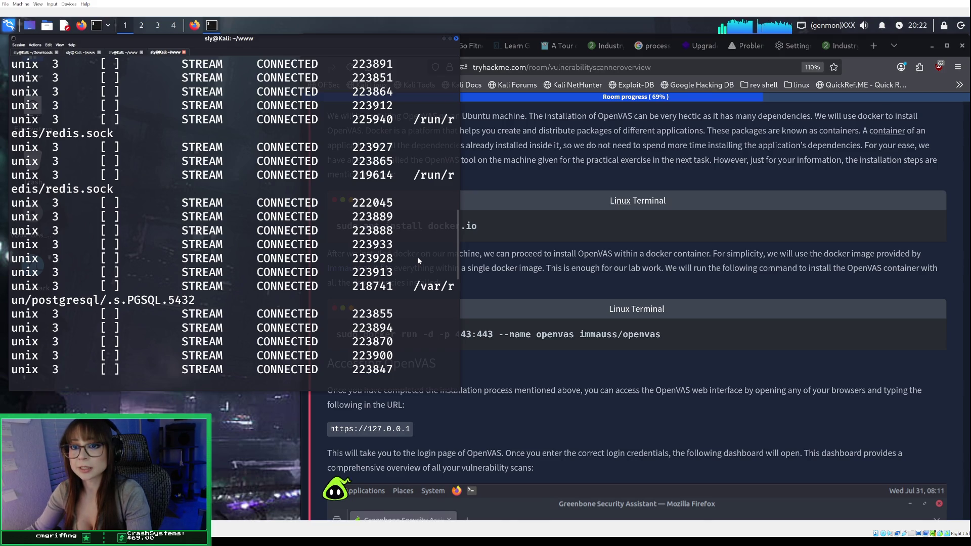
pyautogui.scroll(-7, 417, 257)
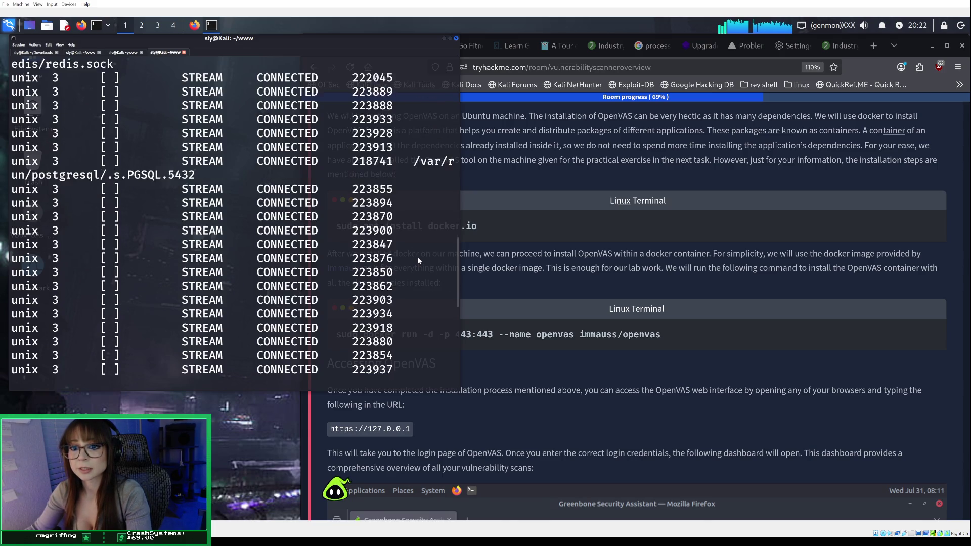
pyautogui.scroll(-5, 417, 257)
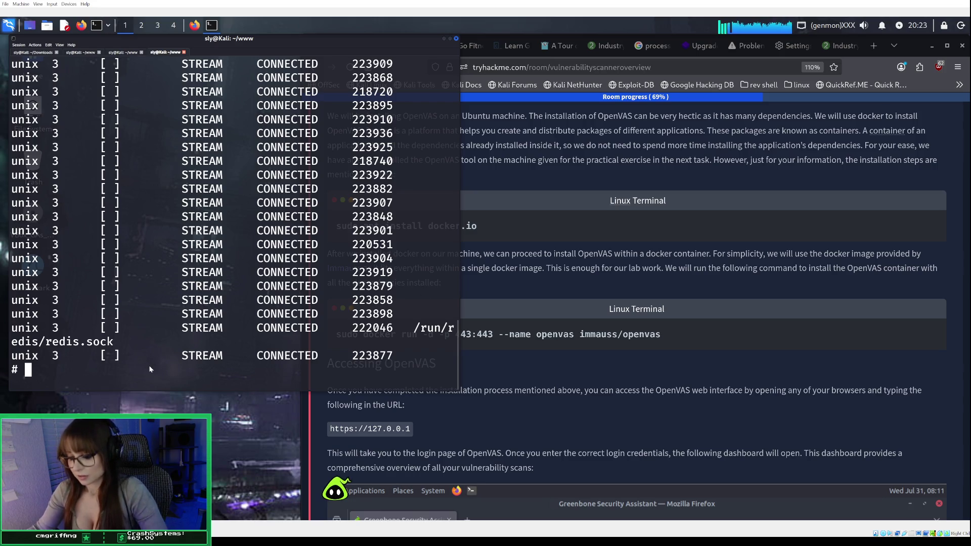
# Run netstat -lt to show listening TCP ports including localhost:3000, redis, postgresql and 9392
pyautogui.write('netst')
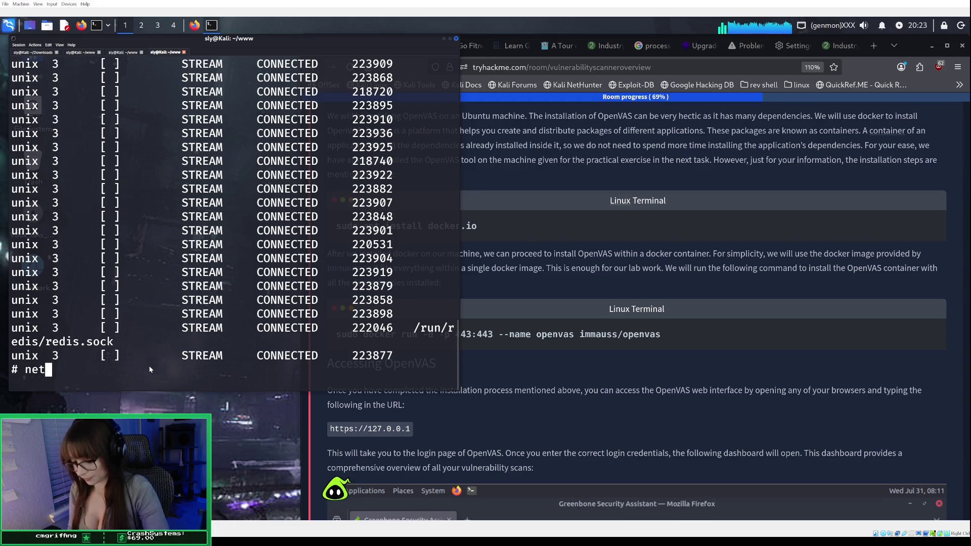
pyautogui.write('at ')
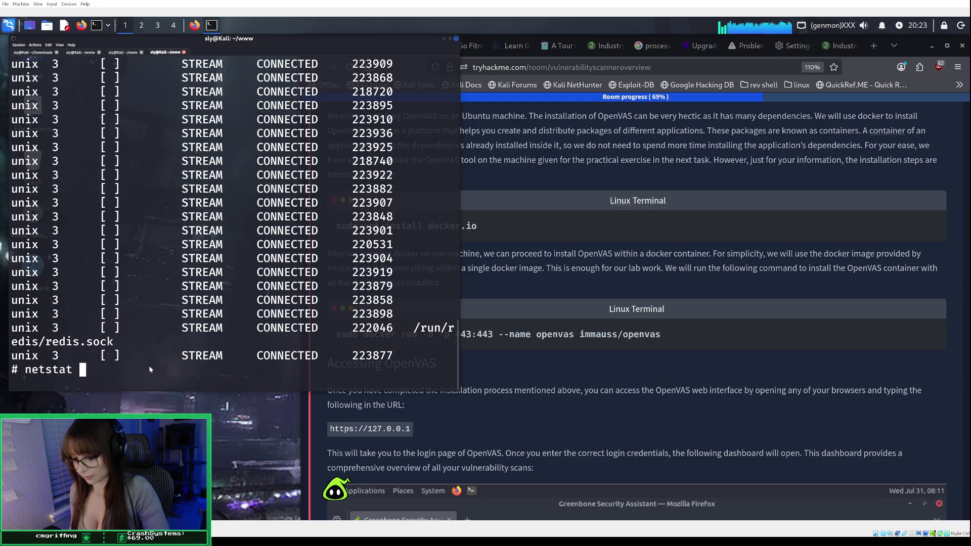
pyautogui.write('-lt')
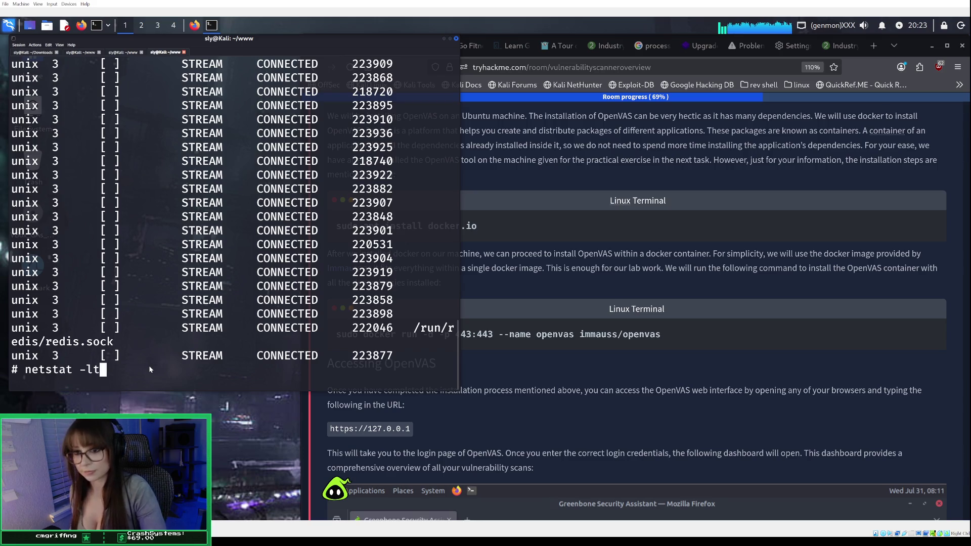
pyautogui.press('Return')
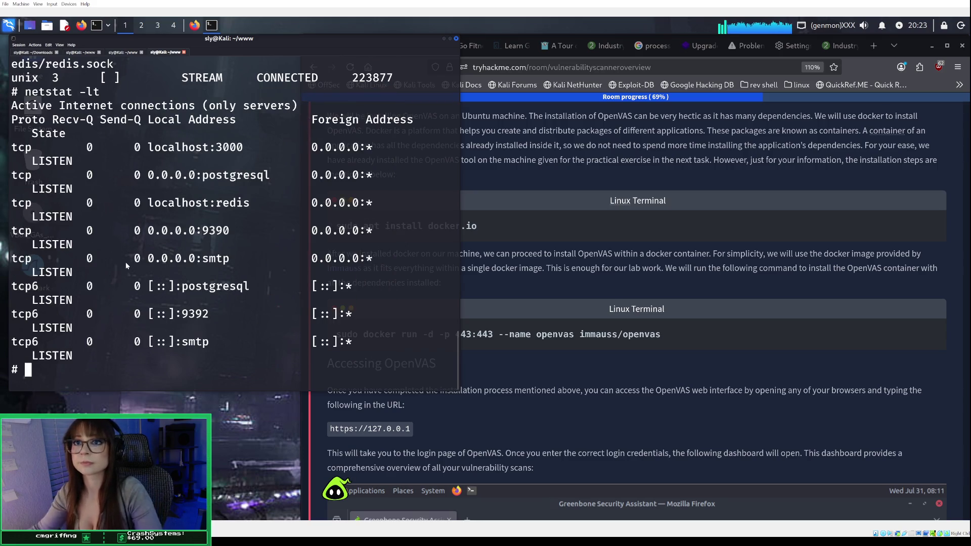
pyautogui.scroll(6, 153, 255)
pyautogui.scroll(-6, 153, 254)
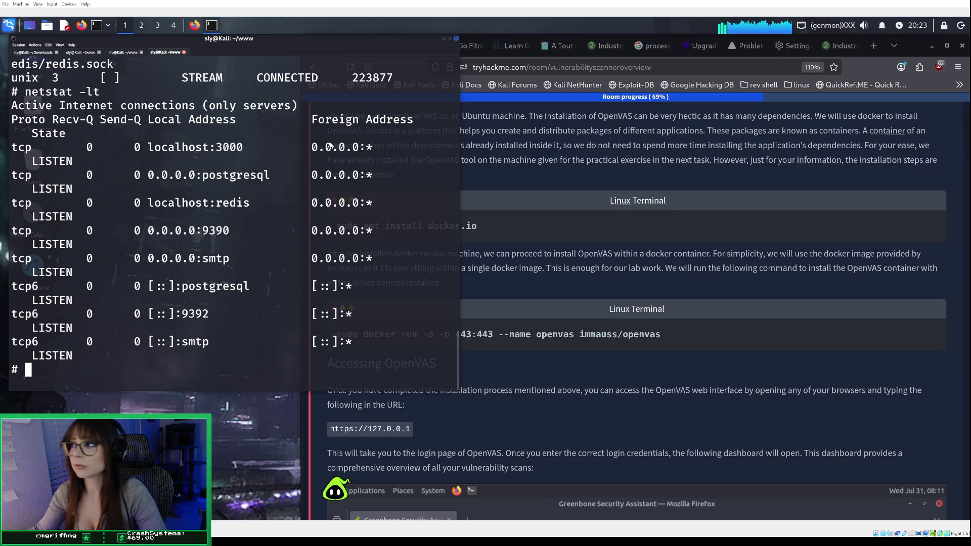
# Load 127.0.0.1:3000 in Firefox, which fails to connect
pyautogui.click(758, 47)
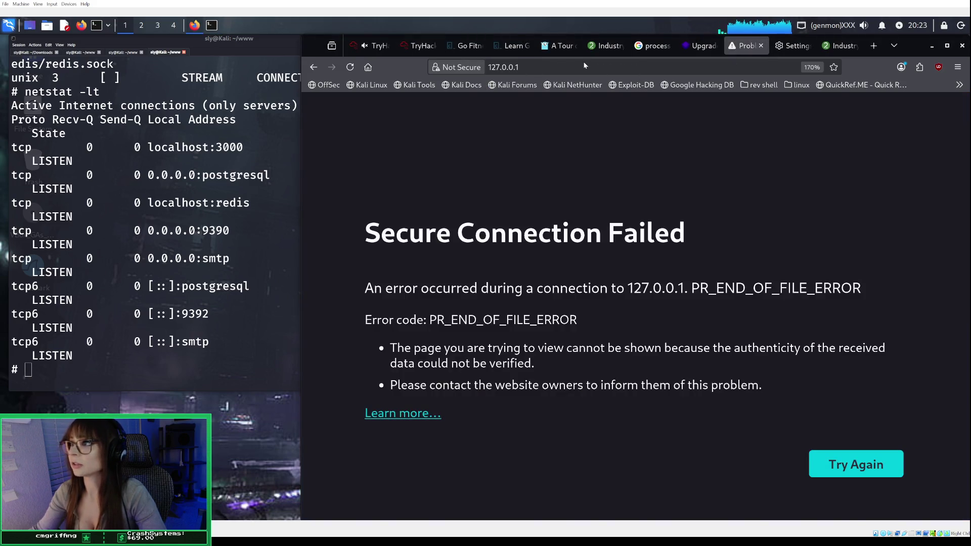
pyautogui.click(583, 66)
pyautogui.click(583, 68)
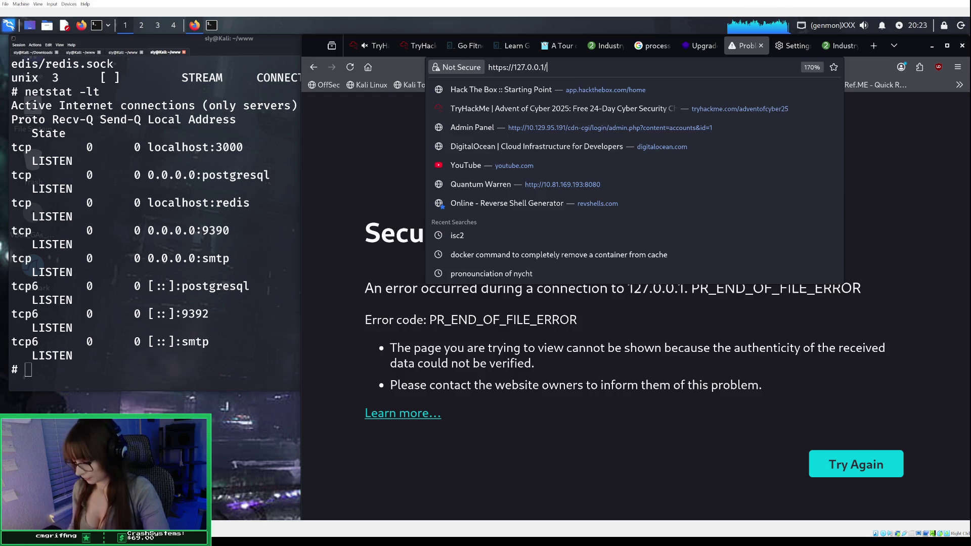
pyautogui.press('BackSpace')
pyautogui.write(':30000')
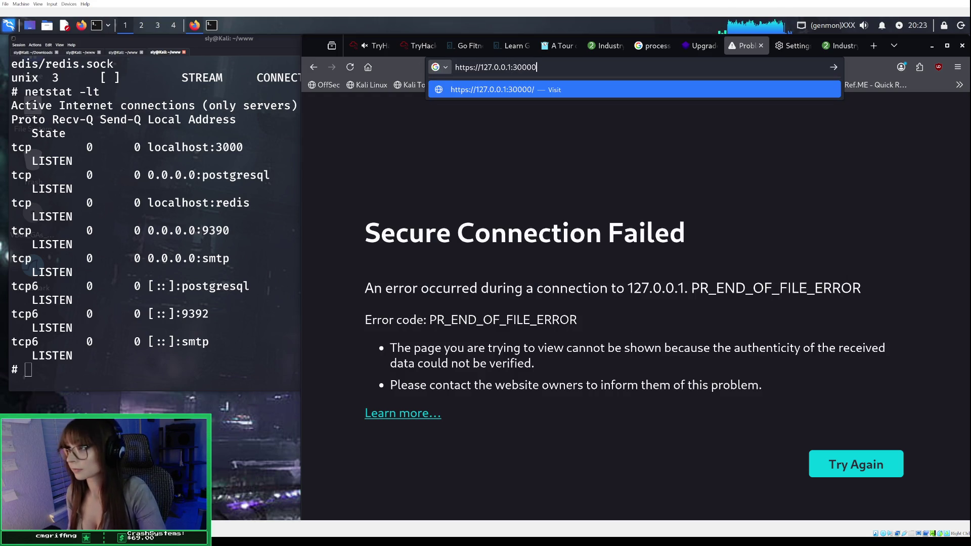
pyautogui.press('BackSpace')
pyautogui.press('Return')
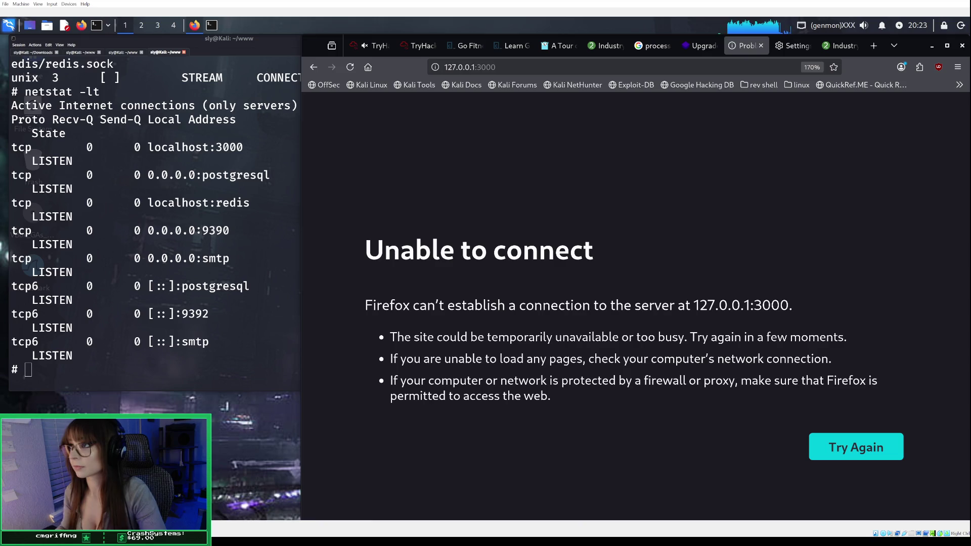
pyautogui.click(505, 66)
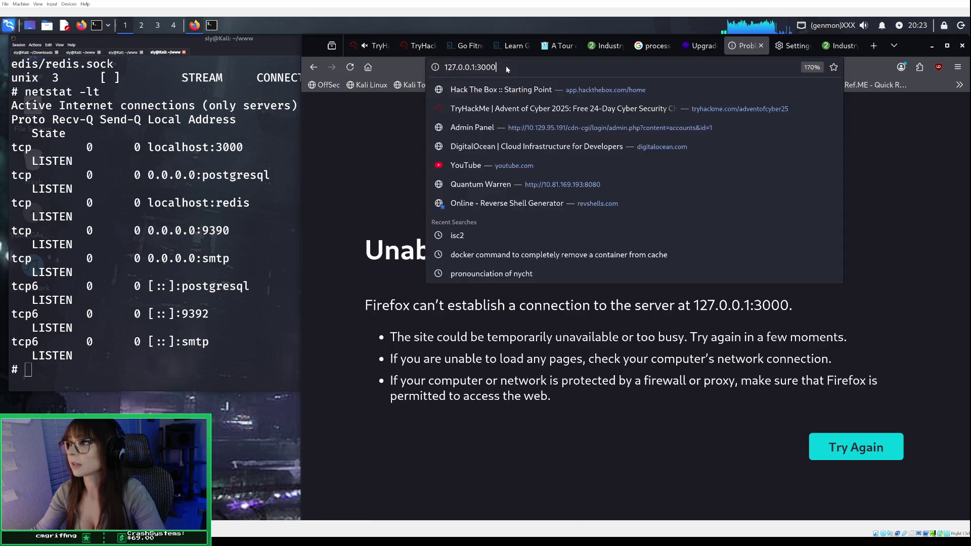
pyautogui.press('BackSpace')
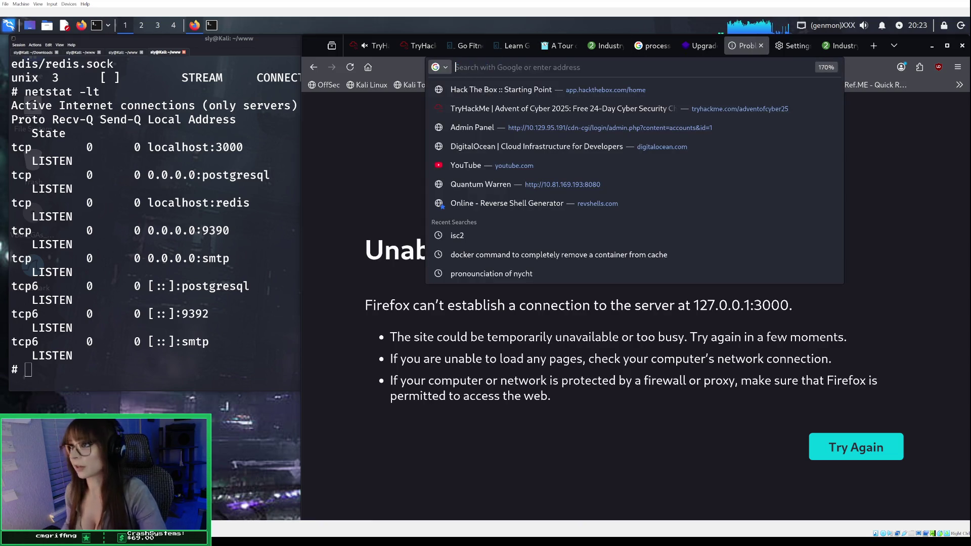
pyautogui.click(388, 165)
pyautogui.click(478, 68)
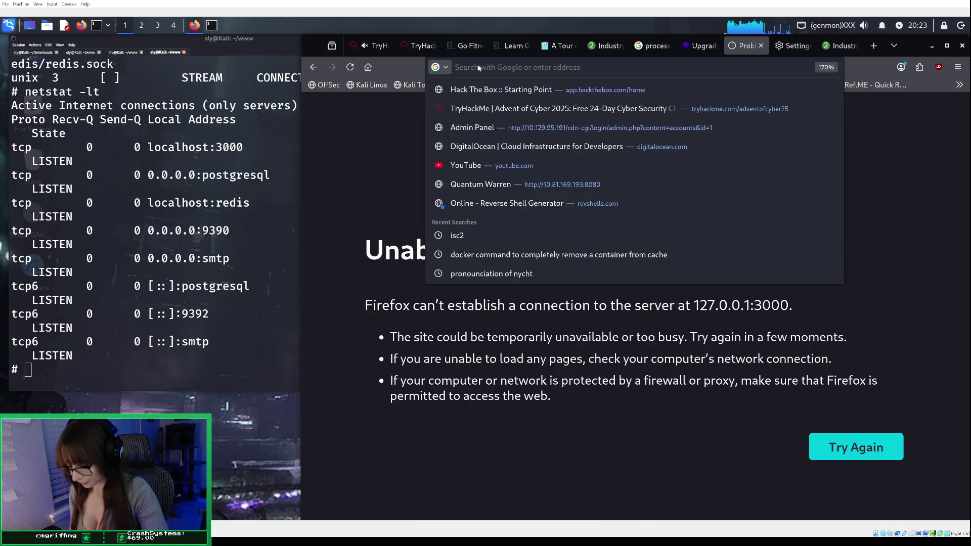
pyautogui.write('https://')
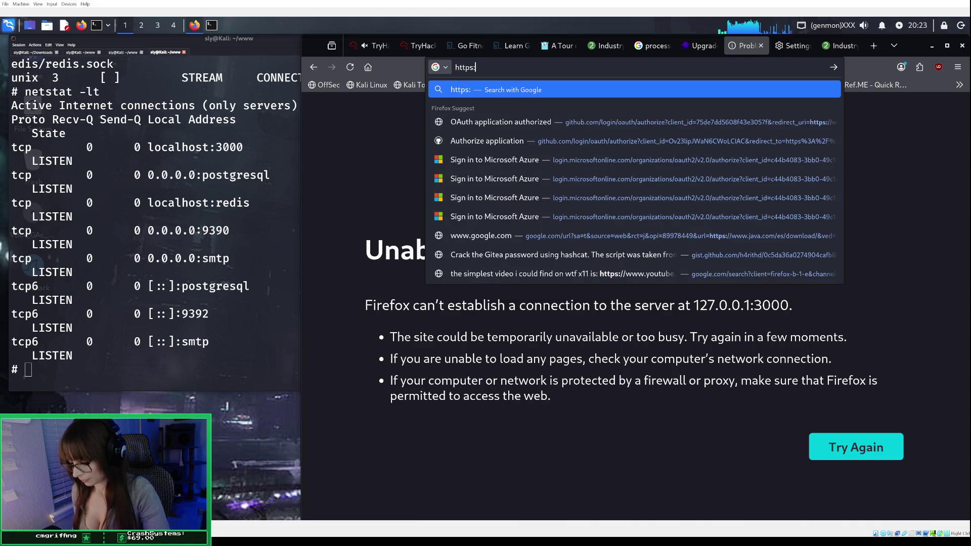
pyautogui.write('127.0')
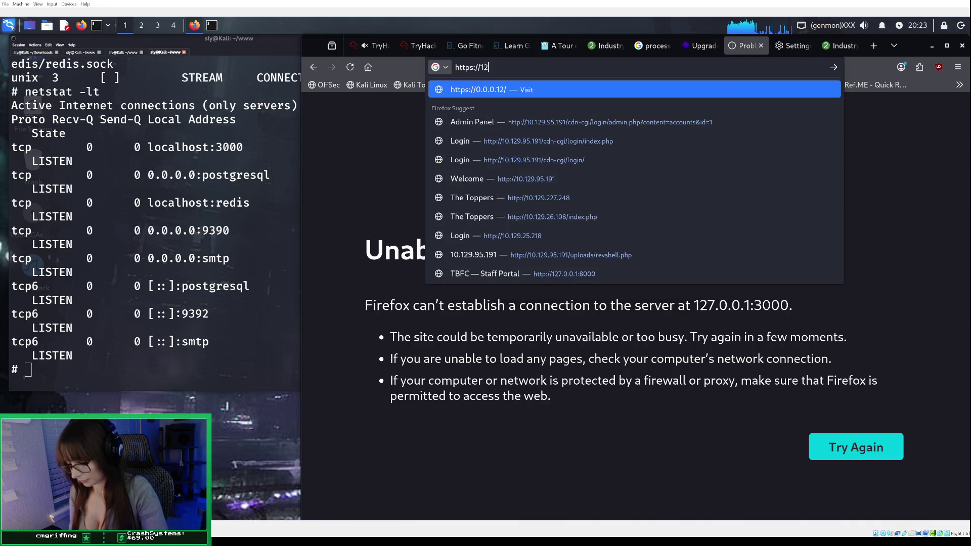
pyautogui.write('.0')
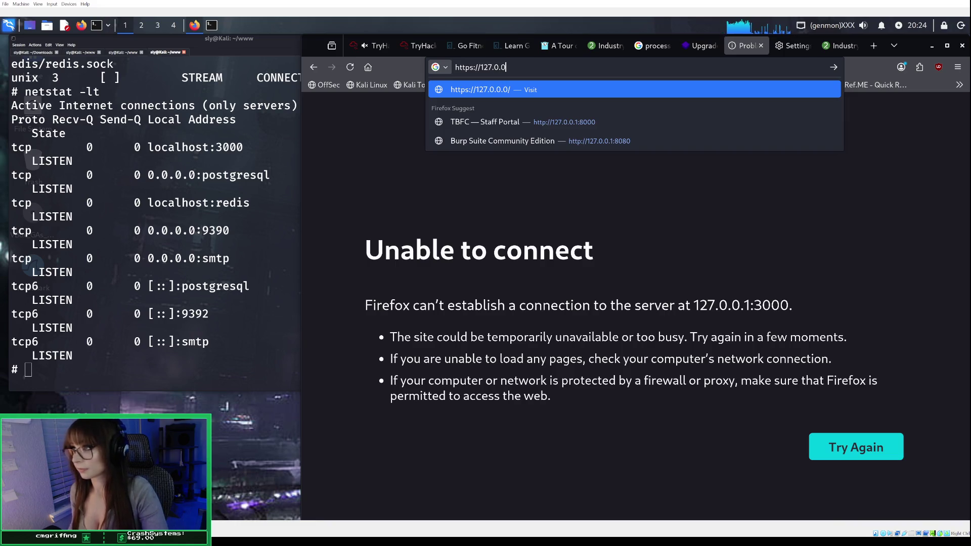
pyautogui.write('1')
pyautogui.press('Return')
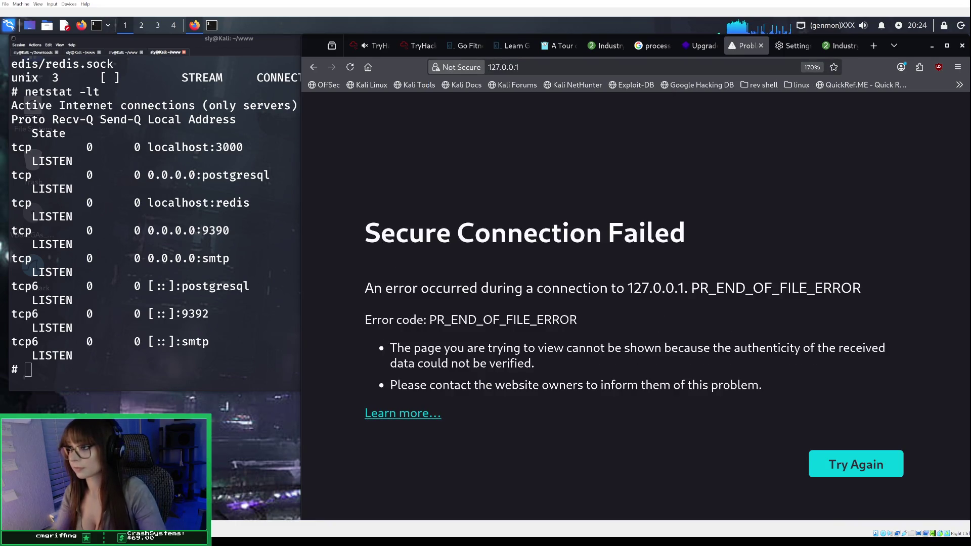
# Raise the terminal with the netstat -lt port list above Firefox's failed page
pyautogui.click(254, 185)
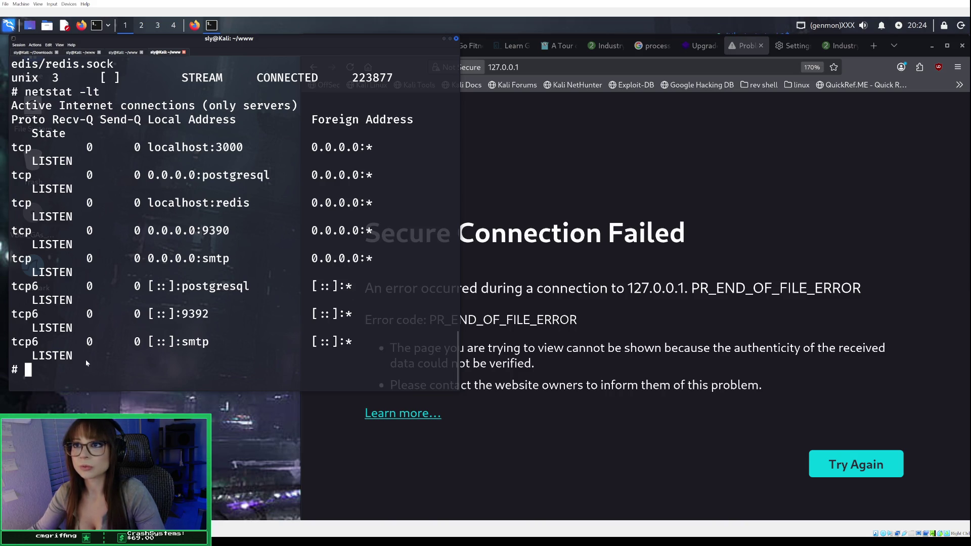
# Cycle through the top and container-log terminal tabs, ending on the netstat -lt listing
pyautogui.click(108, 53)
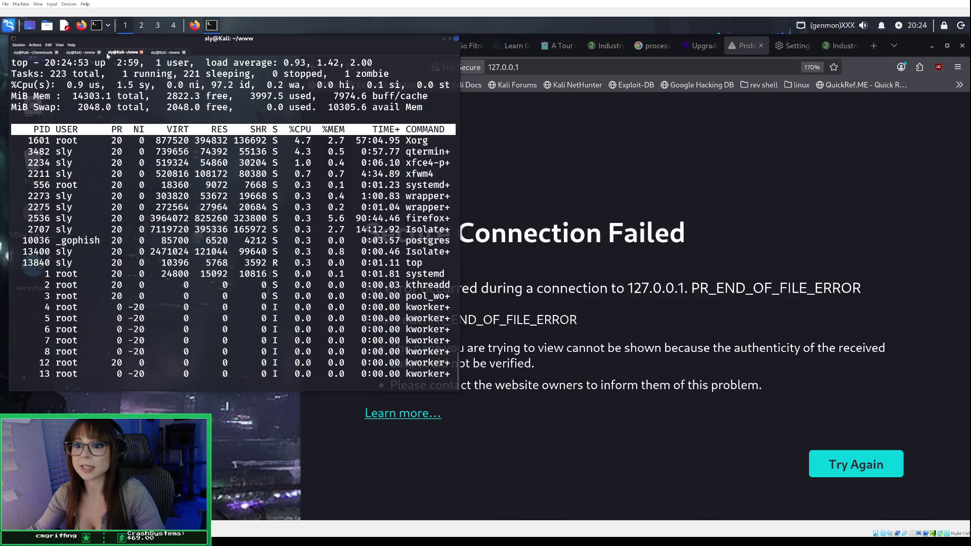
pyautogui.click(85, 53)
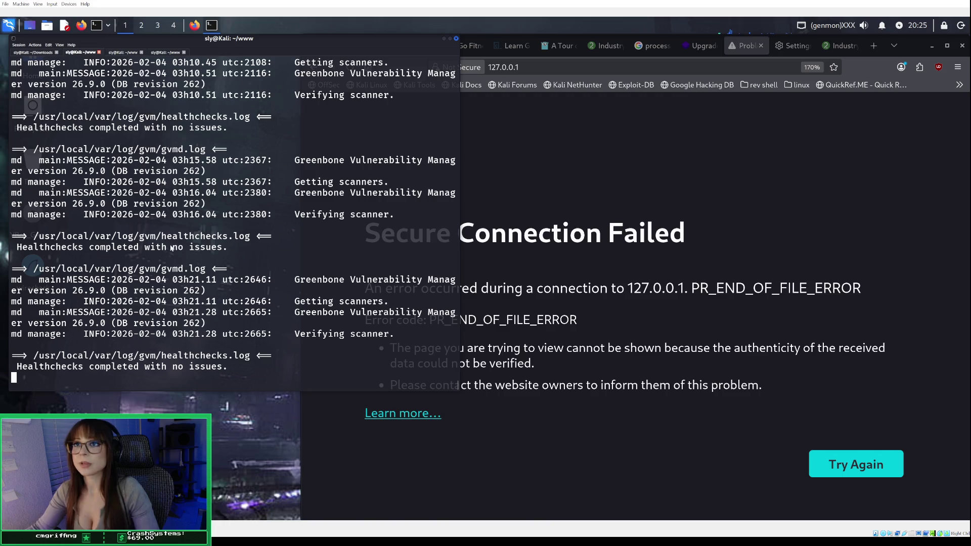
pyautogui.click(125, 53)
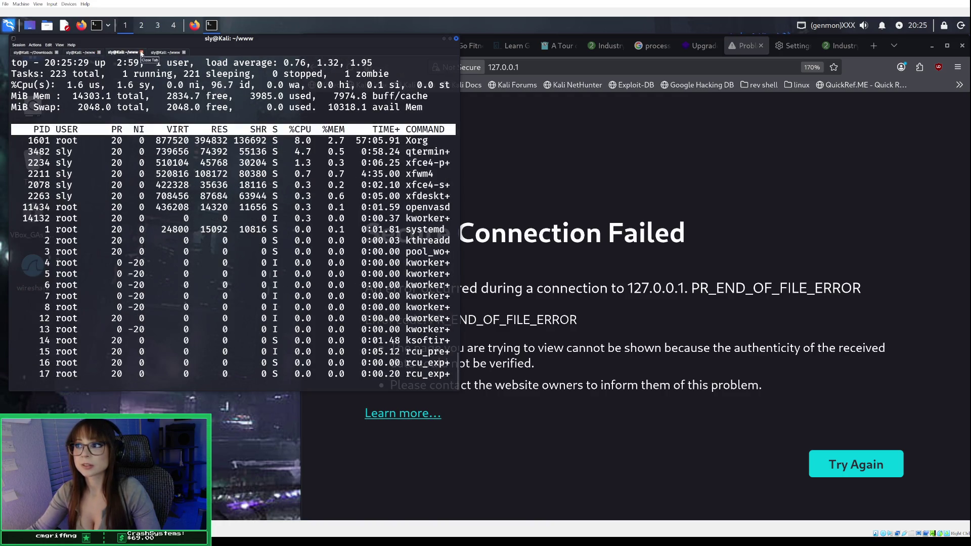
pyautogui.click(160, 52)
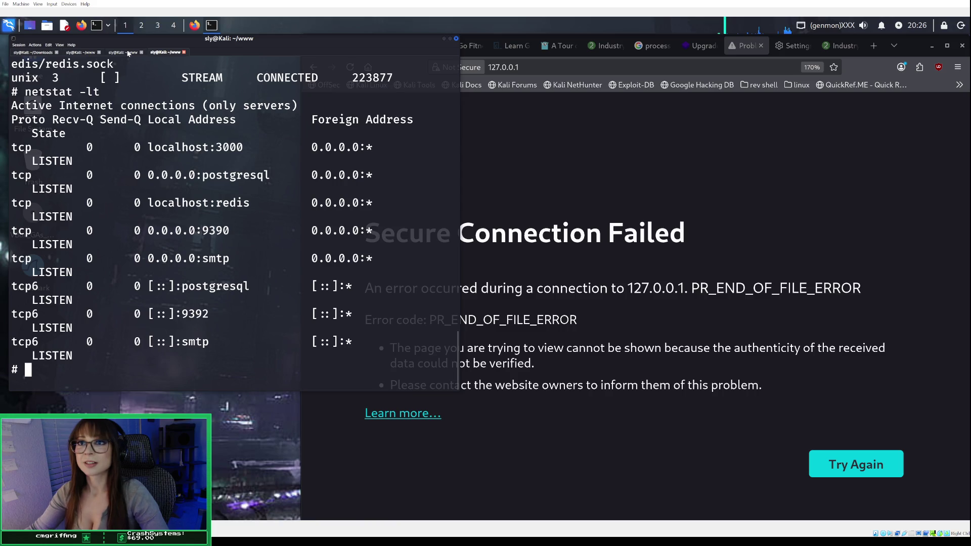
# In the log tab, rerun docker logs -f openvas, review the healthcheck messages, then stop it
pyautogui.click(128, 53)
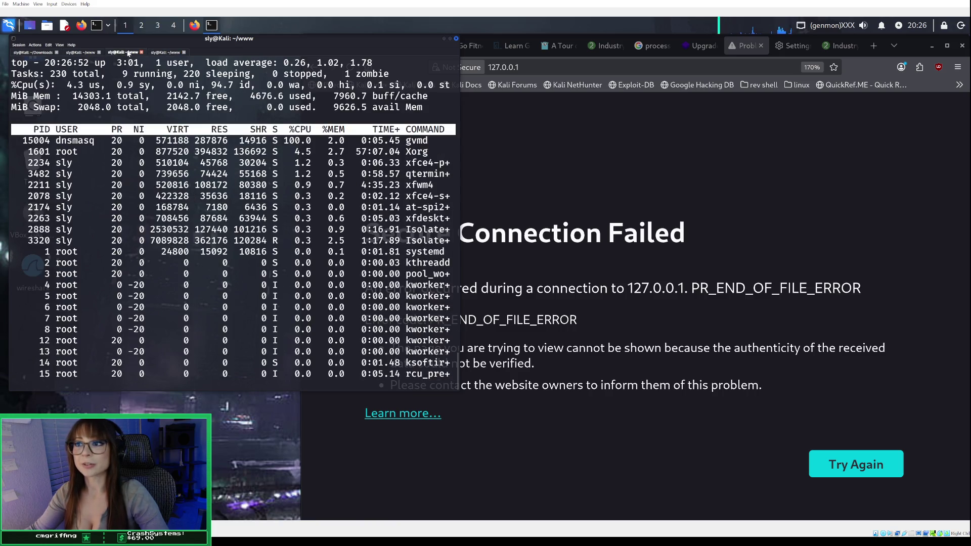
pyautogui.click(89, 53)
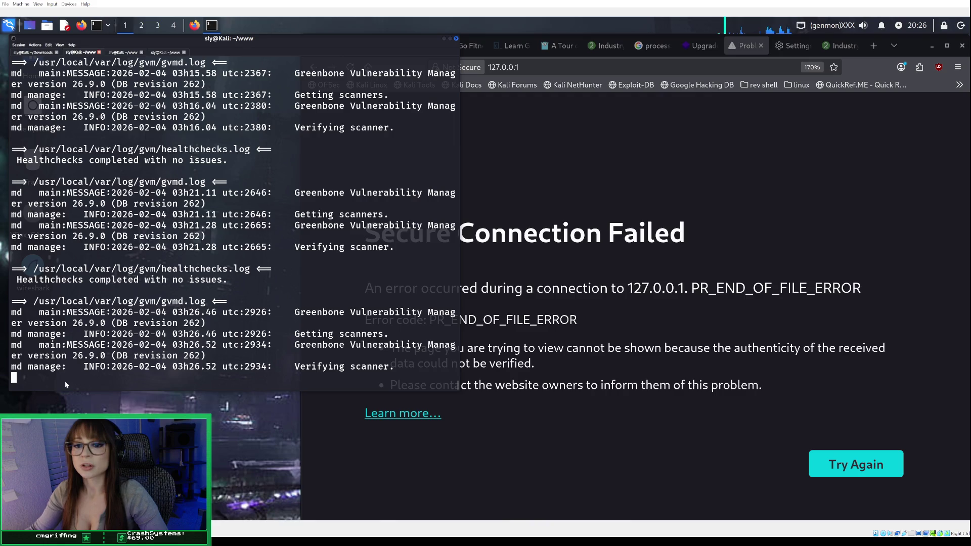
pyautogui.hotkey('ctrl', 'c')
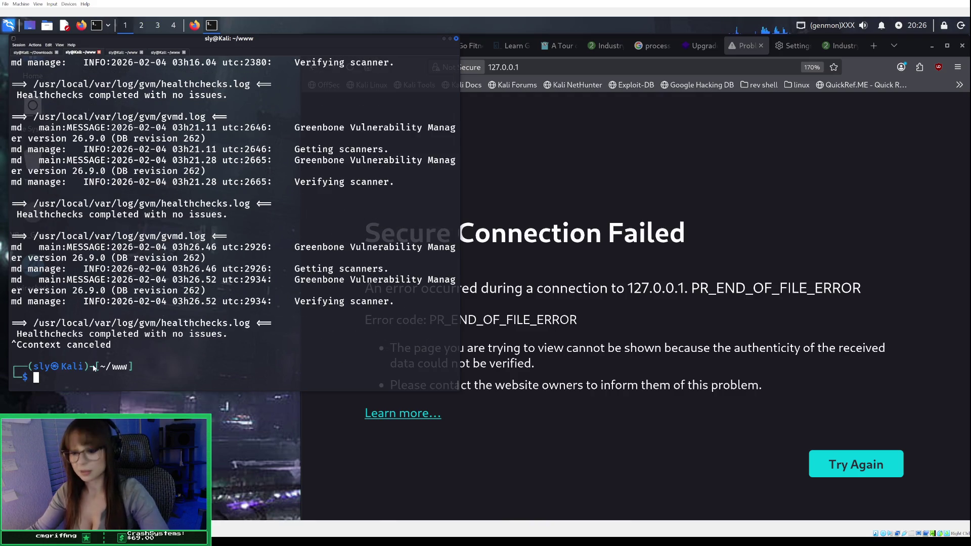
pyautogui.press('Up')
pyautogui.press('Return')
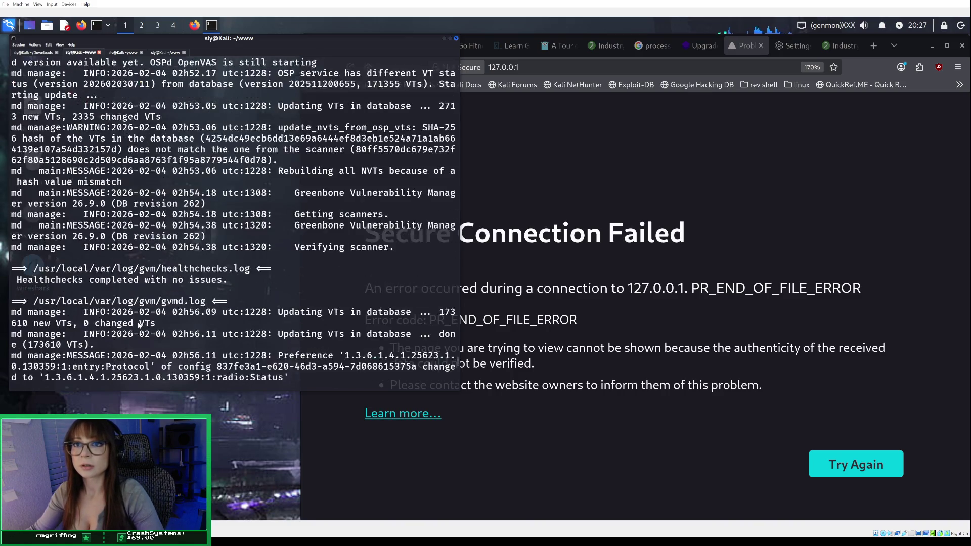
pyautogui.scroll(15, 139, 325)
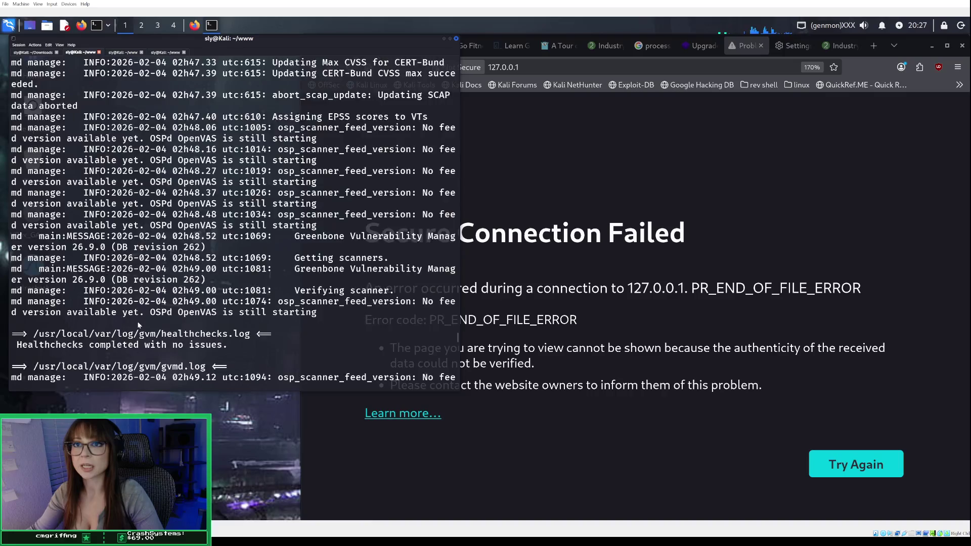
pyautogui.scroll(-15, 145, 325)
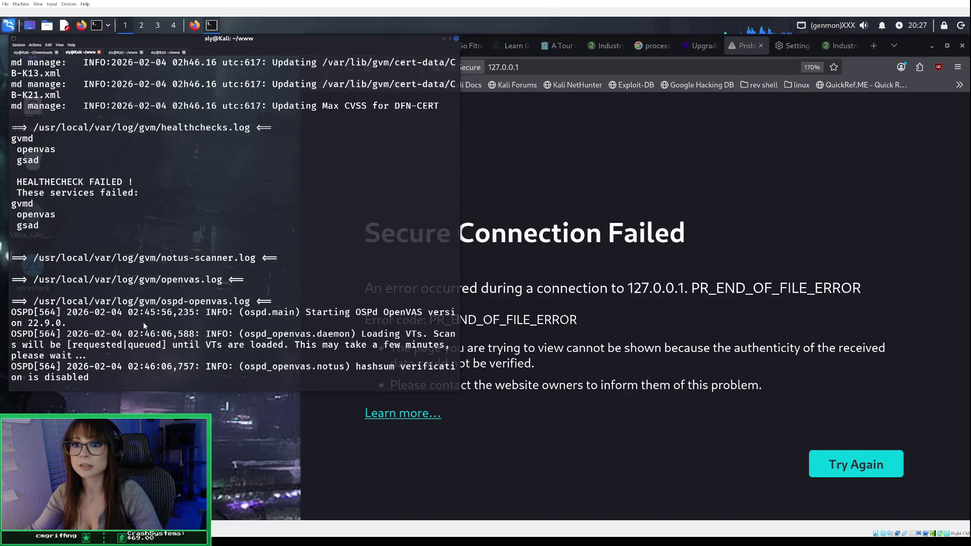
pyautogui.scroll(-15, 145, 326)
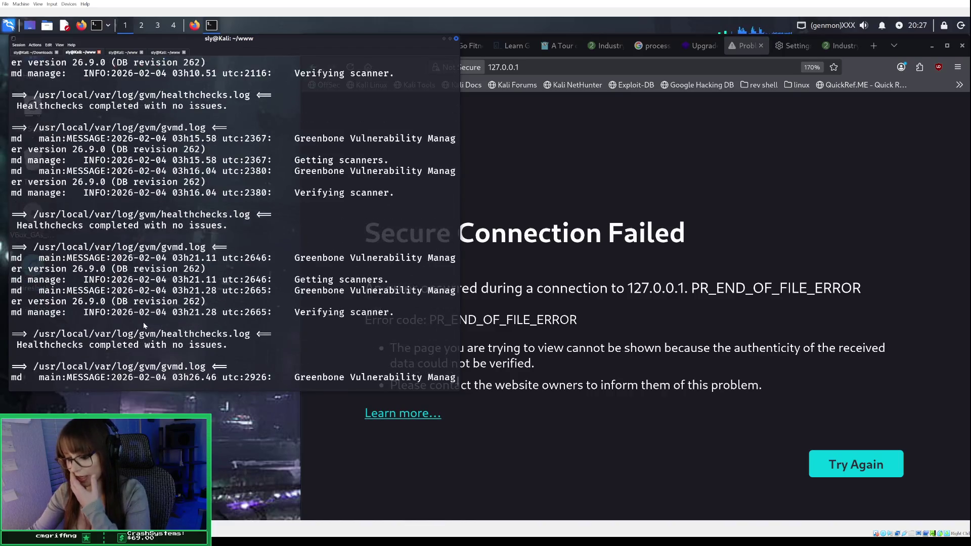
pyautogui.hotkey('ctrl', 'c')
pyautogui.press('Up')
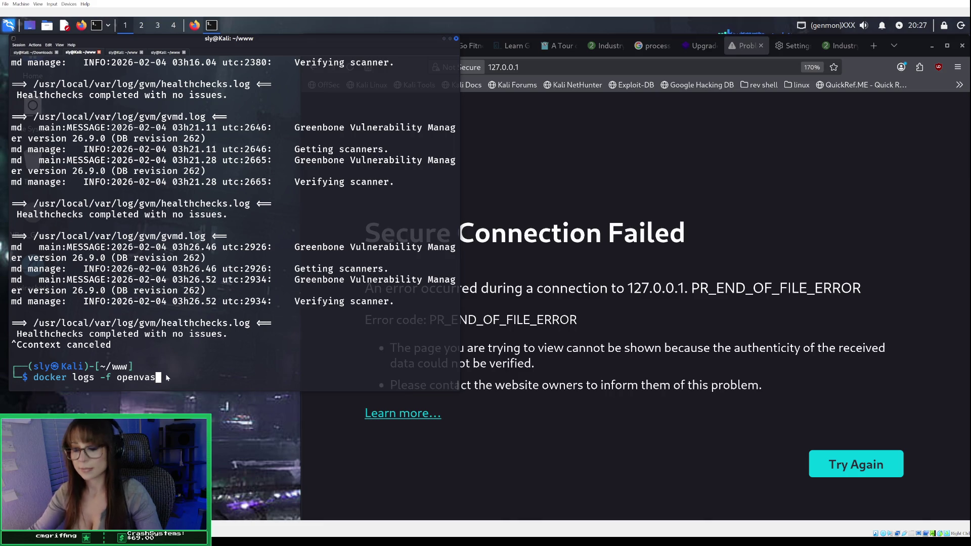
# Recall docker ps -a from history and run it, showing the healthy immauss/openvas container on port 443
pyautogui.press('Up')
pyautogui.press('Down')
pyautogui.press('Down')
pyautogui.press('Up')
pyautogui.press('BackSpace')
pyautogui.press('BackSpace')
pyautogui.press('BackSpace')
pyautogui.press('Up')
pyautogui.press('Up')
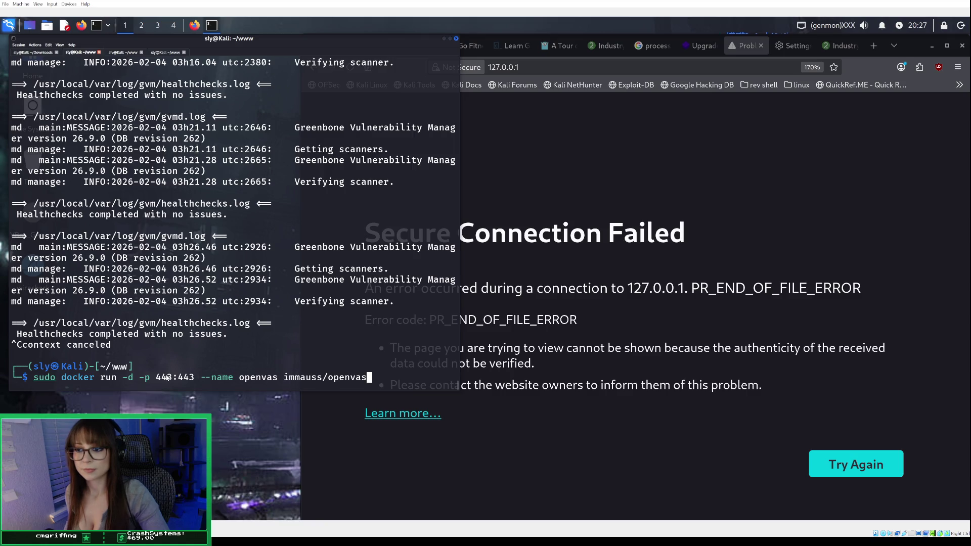
pyautogui.press('Down')
pyautogui.press('Down')
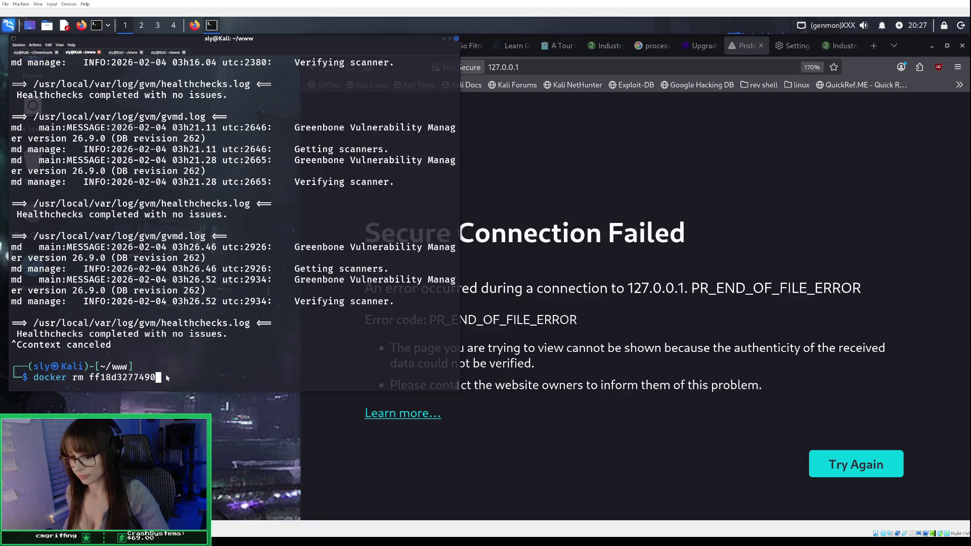
pyautogui.press('Up')
pyautogui.press('Up')
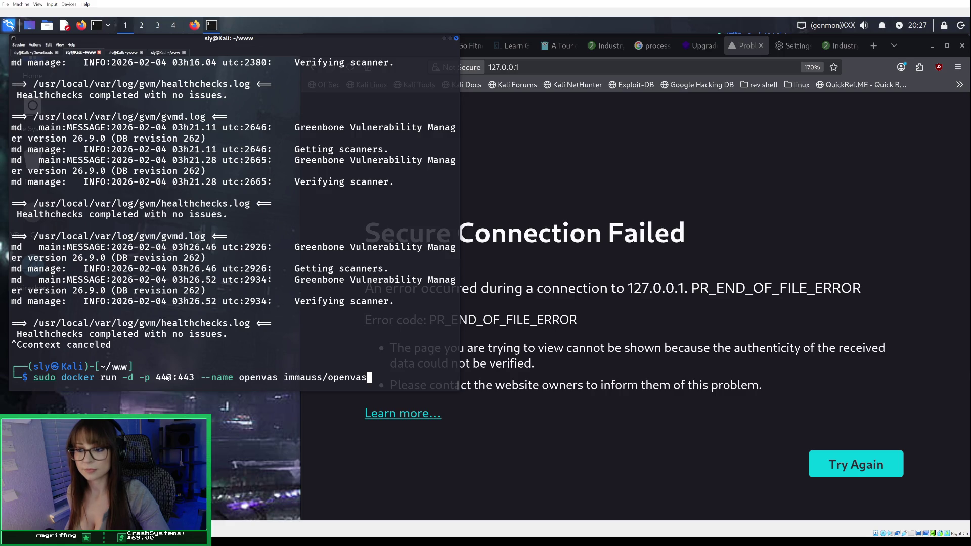
pyautogui.press('Down')
pyautogui.press('Down')
pyautogui.press('Down')
pyautogui.press('Up')
pyautogui.press('Up')
pyautogui.press('Up')
pyautogui.press('Up')
pyautogui.press('Up')
pyautogui.press('Up')
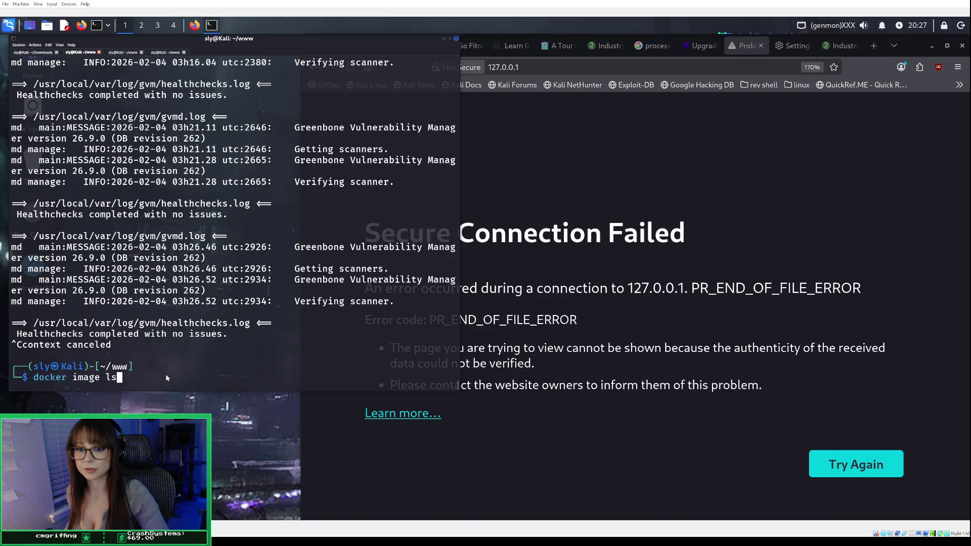
pyautogui.press('Down')
pyautogui.press('Down')
pyautogui.press('Down')
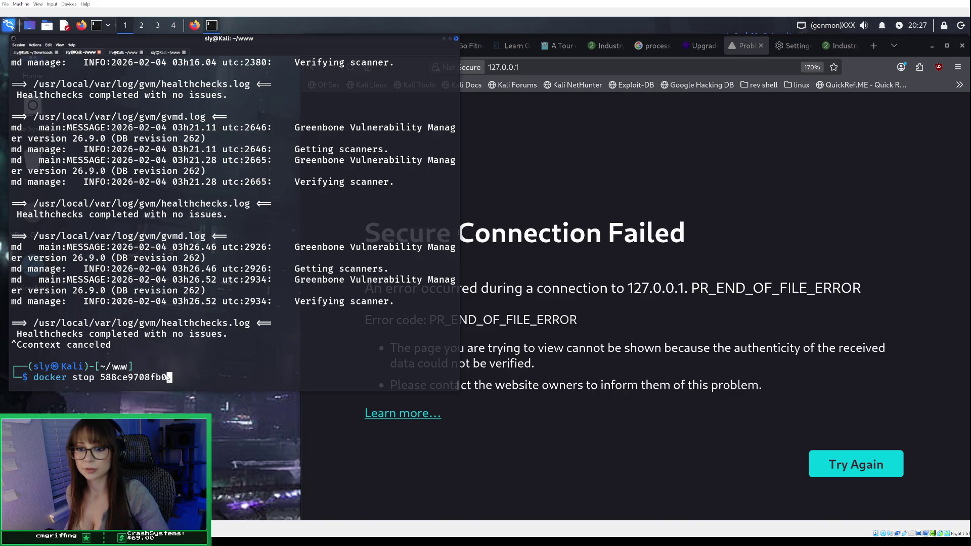
pyautogui.press('Up')
pyautogui.press('Return')
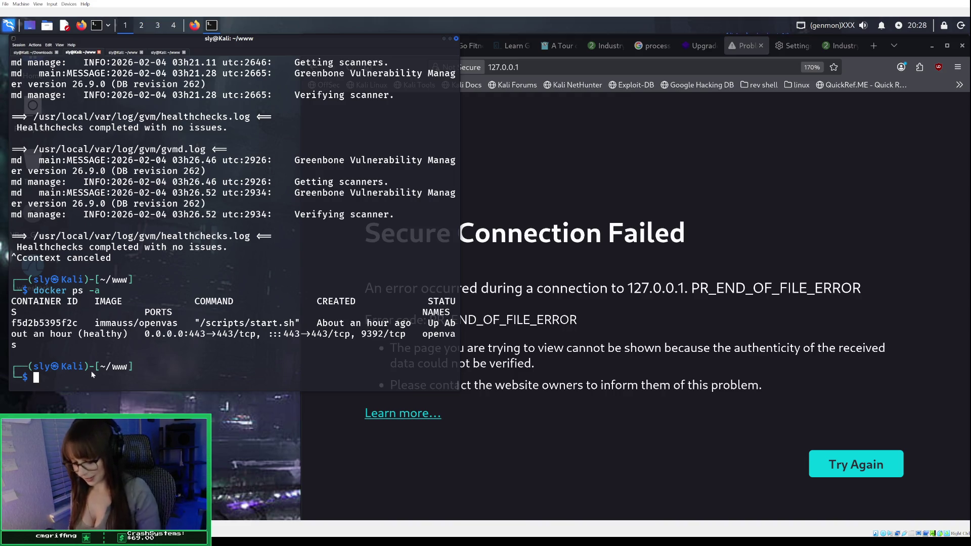
# Erase the mistyped 'cocker' and enter source ~/.zshrc using the shell's autosuggestion
pyautogui.write('cocker')
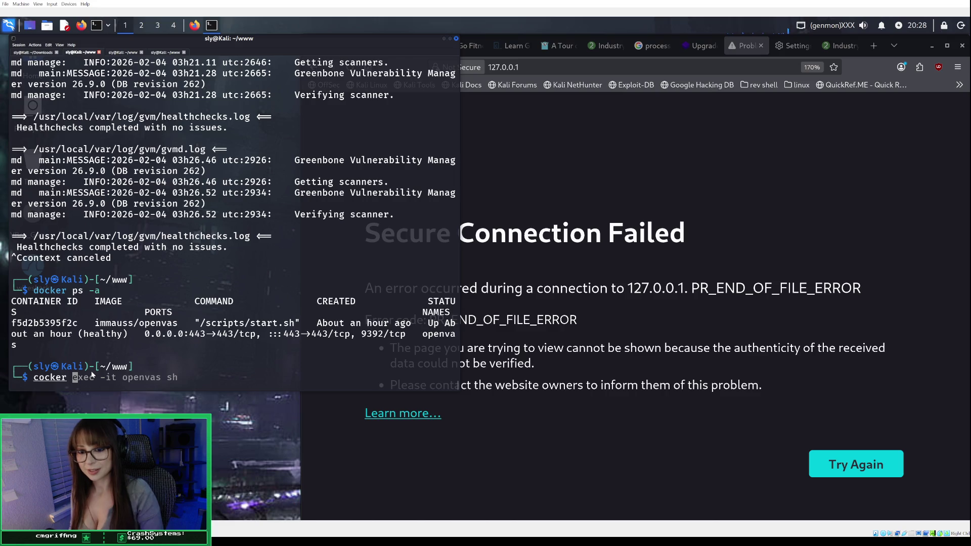
pyautogui.press('BackSpace')
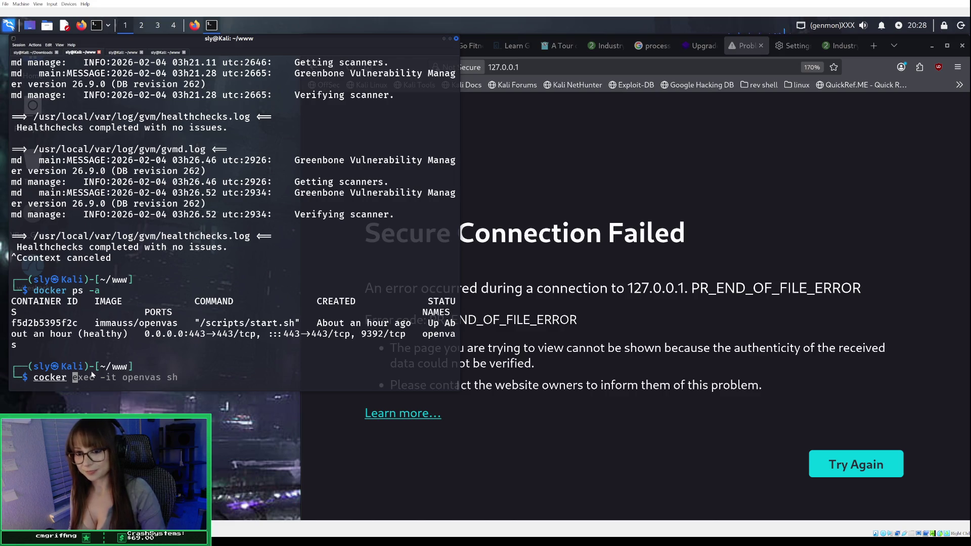
pyautogui.press('BackSpace')
pyautogui.press('BackSpace')
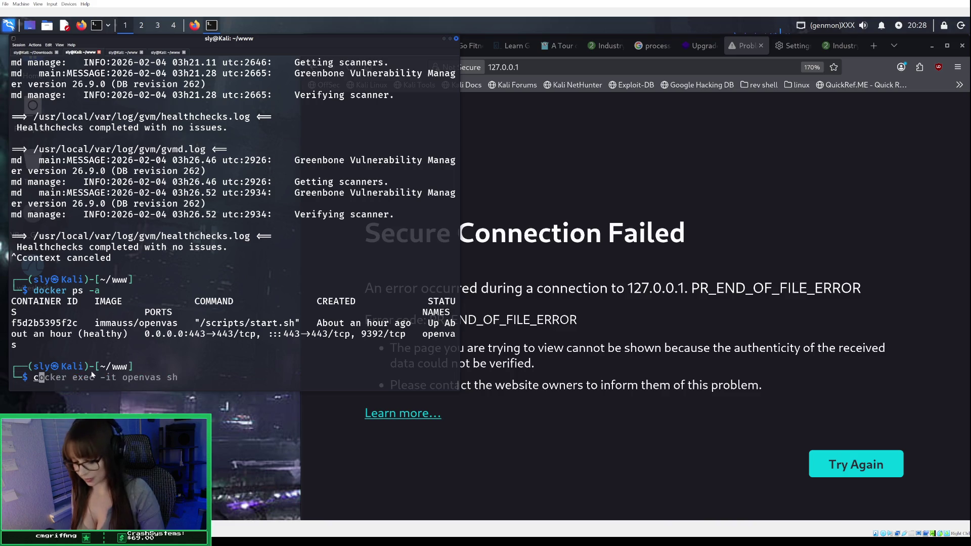
pyautogui.press('BackSpace')
pyautogui.press('BackSpace')
pyautogui.press('BackSpace')
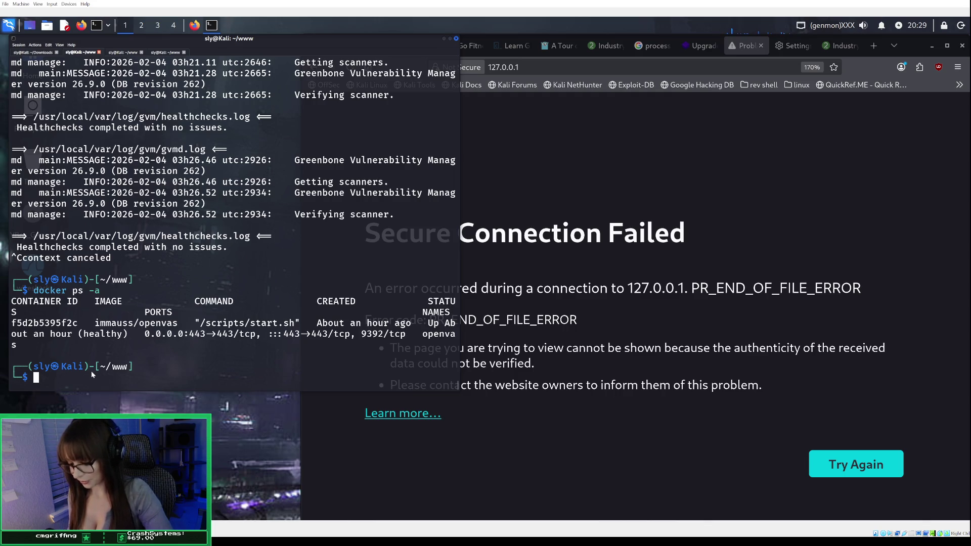
pyautogui.write('source')
pyautogui.press('Right')
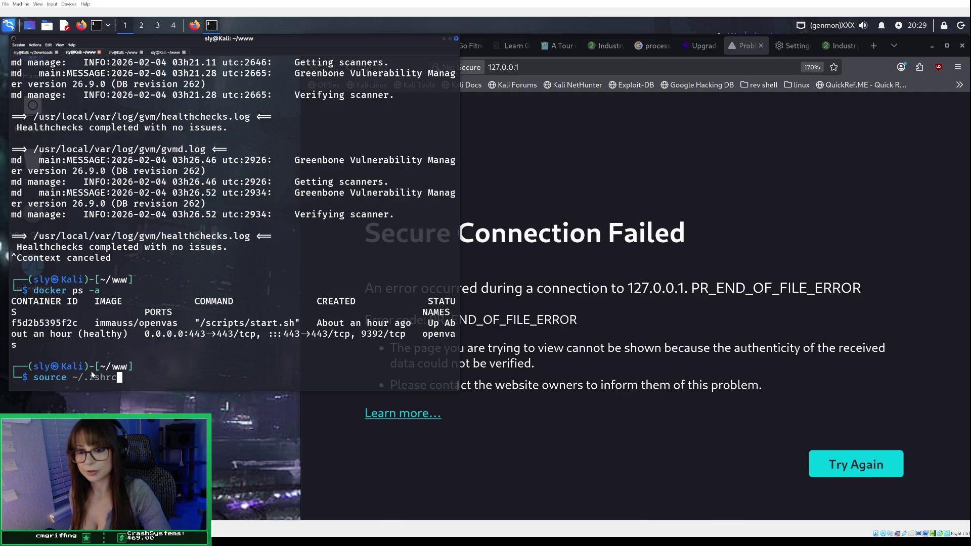
# Reload the zsh configuration and try 'cocker stop' without a container ID
pyautogui.press('Return')
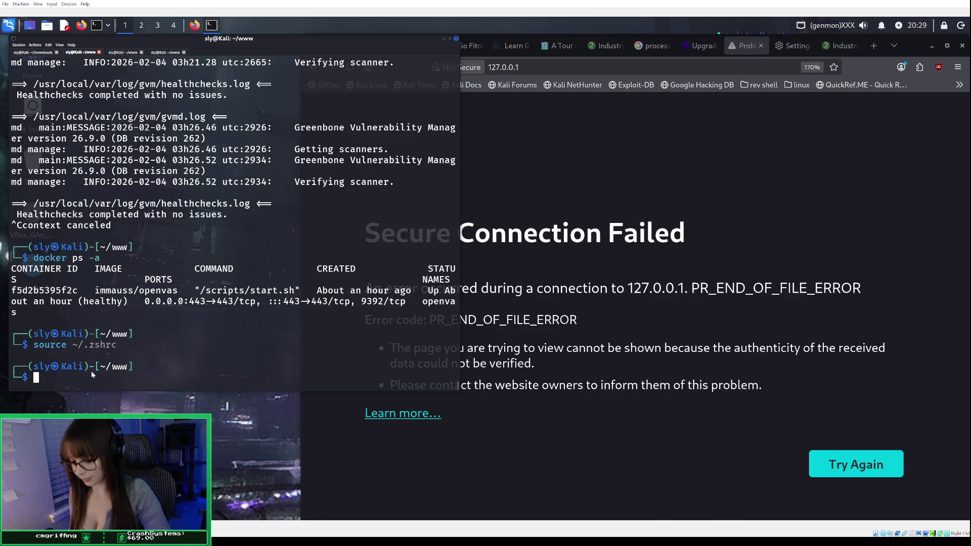
pyautogui.write('cocker ')
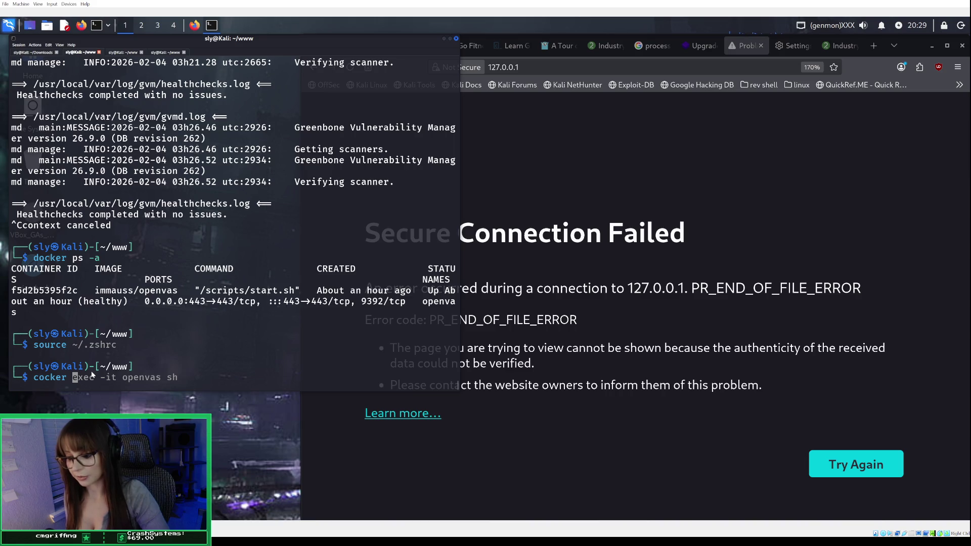
pyautogui.write('stop ')
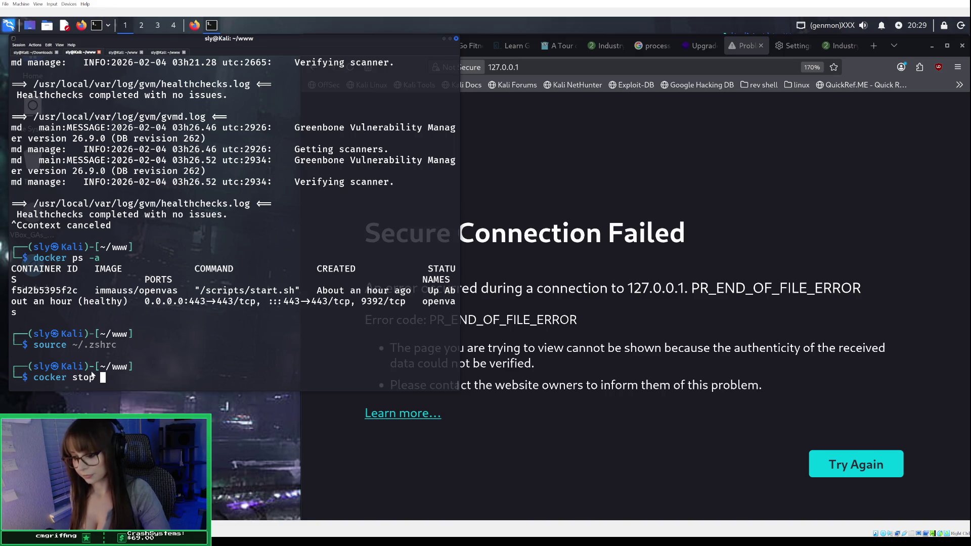
pyautogui.write('/')
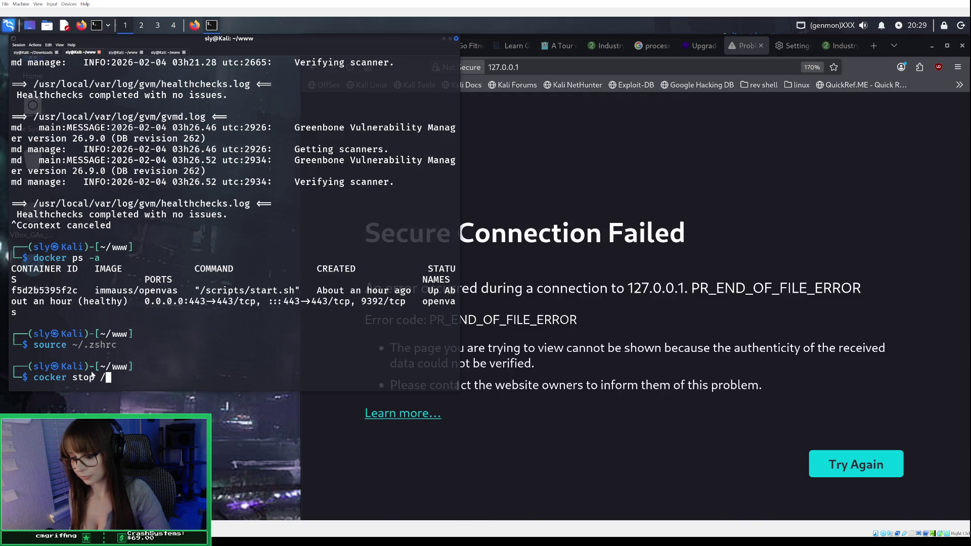
pyautogui.press('BackSpace')
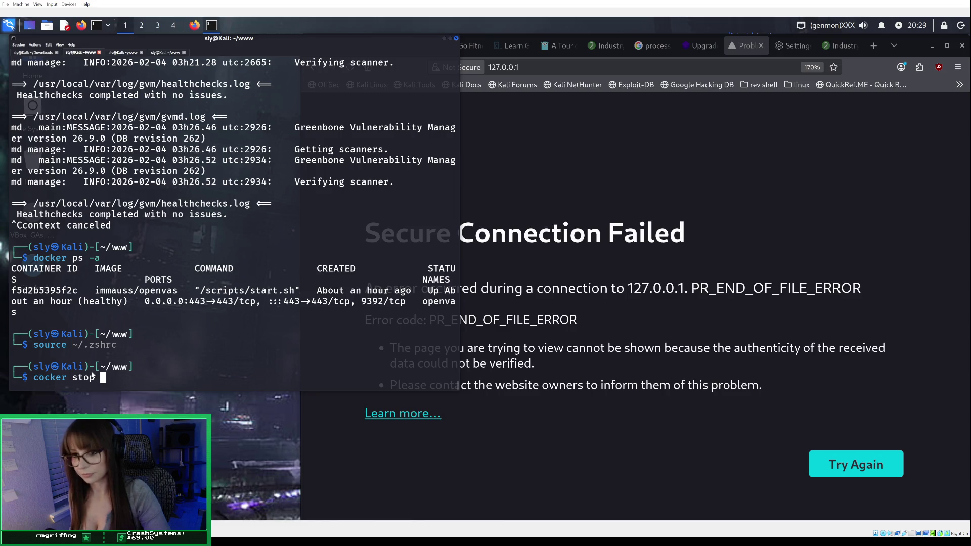
pyautogui.press('Return')
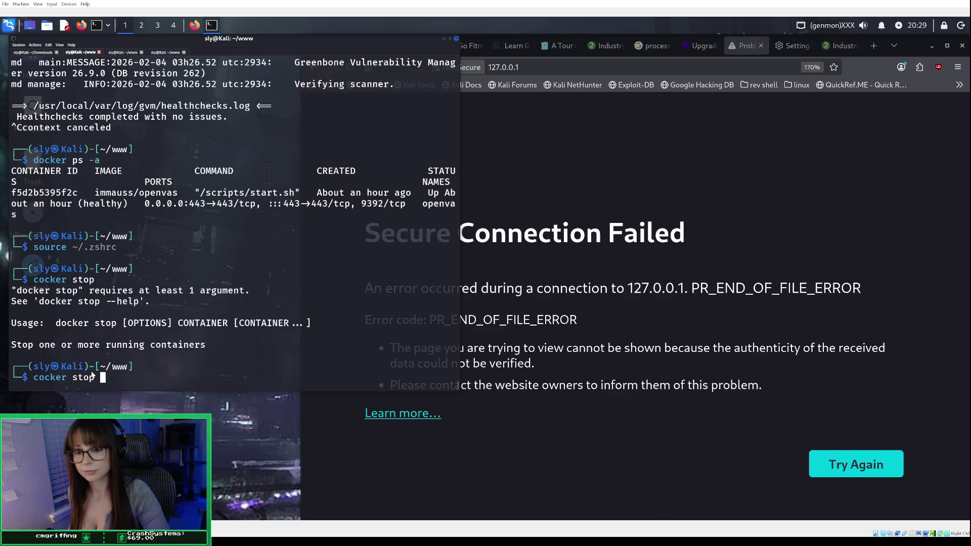
# List all containers with cocker ps -a and copy the OpenVAS container ID f5d2b5395f2c
pyautogui.press('Up')
pyautogui.press('Left')
pyautogui.press('Left')
pyautogui.press('Left')
pyautogui.press('Delete')
pyautogui.press('Delete')
pyautogui.press('Delete')
pyautogui.write('ps -')
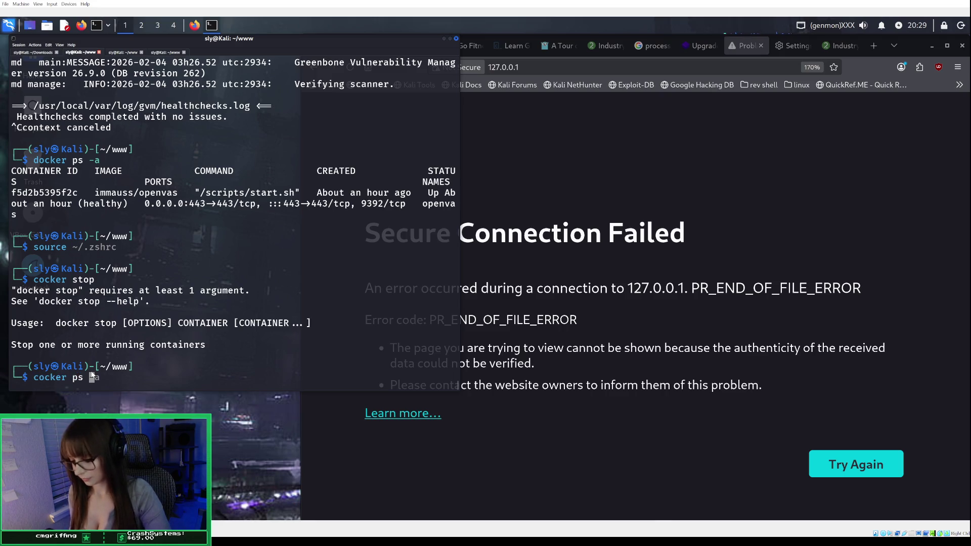
pyautogui.write('a')
pyautogui.press('Return')
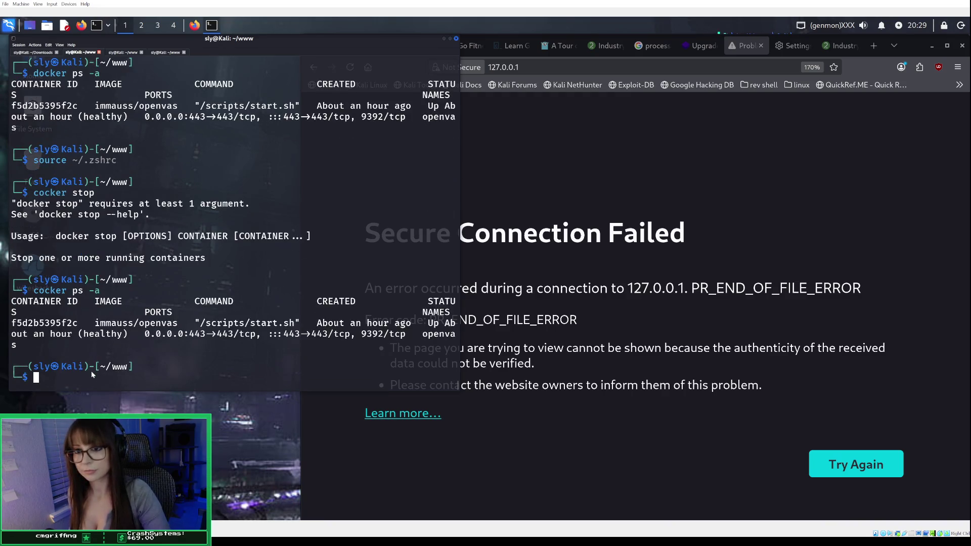
pyautogui.doubleClick(11, 322)
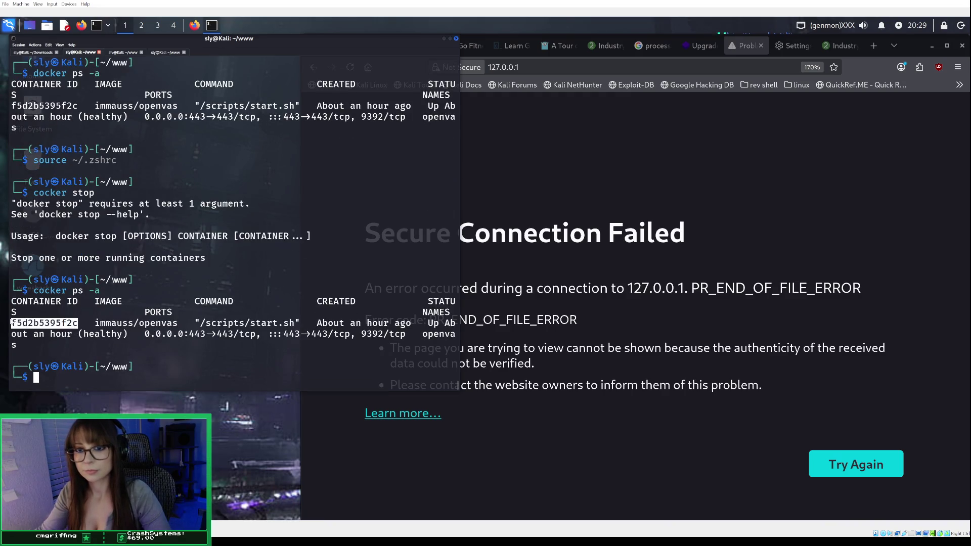
pyautogui.rightClick(29, 322)
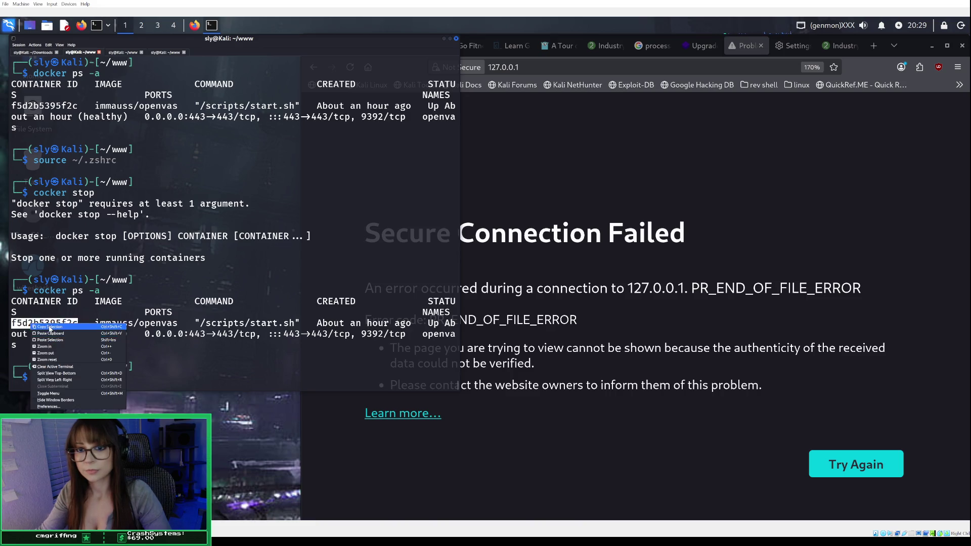
pyautogui.click(50, 328)
# Stop the OpenVAS container with cocker stop f5d2b5395f2c
pyautogui.press('Up')
pyautogui.press('Left')
pyautogui.press('Left')
pyautogui.press('Left')
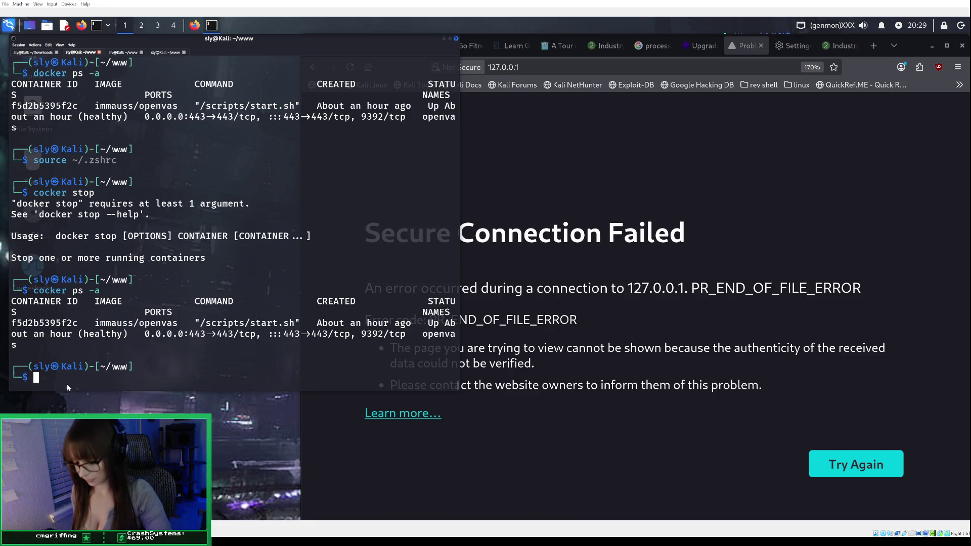
pyautogui.press('Right')
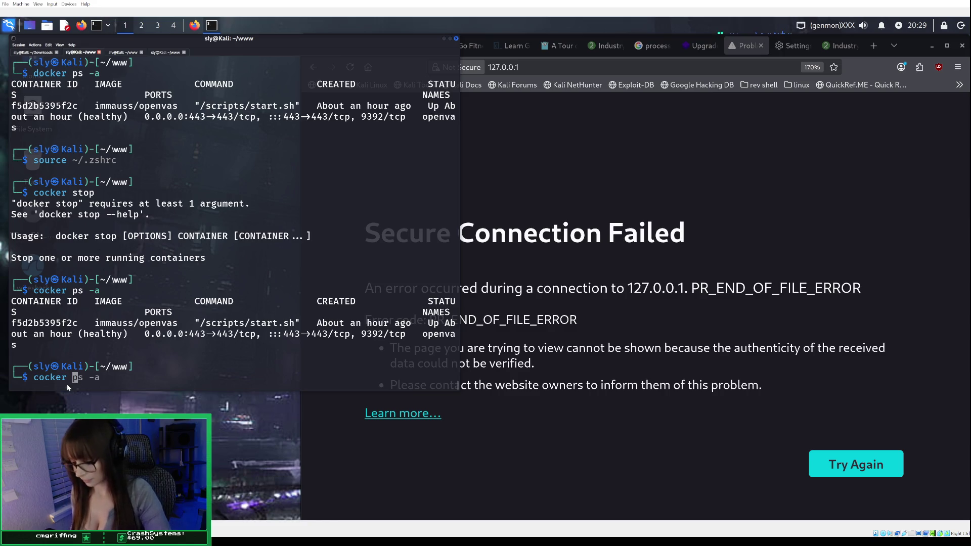
pyautogui.press('Delete')
pyautogui.press('Delete')
pyautogui.press('Delete')
pyautogui.write('stop ')
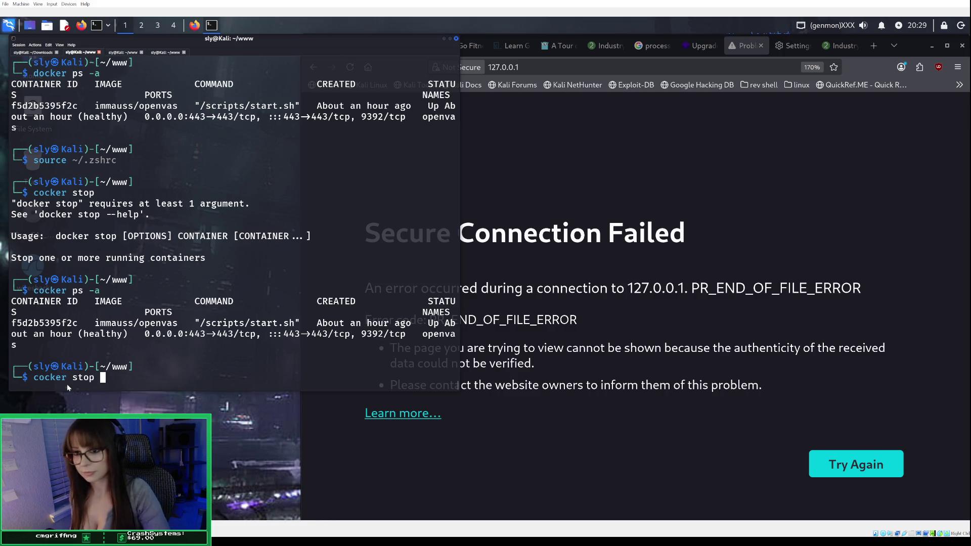
pyautogui.write('f5d2b5395f2c')
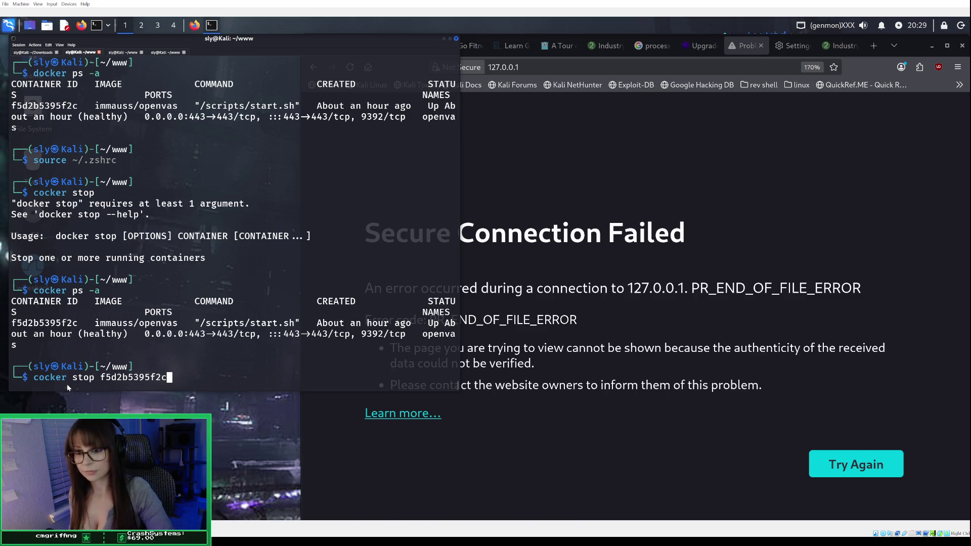
pyautogui.press('Return')
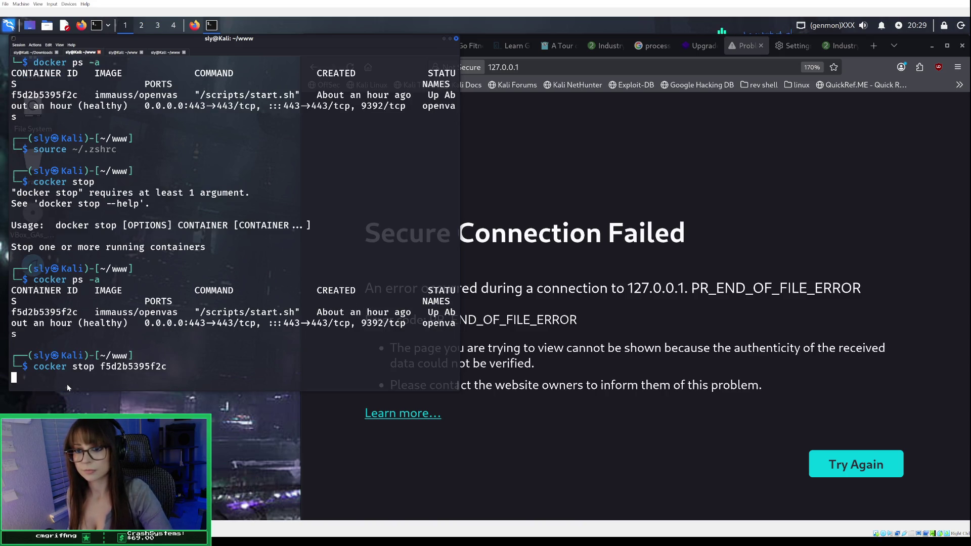
pyautogui.write('cocke')
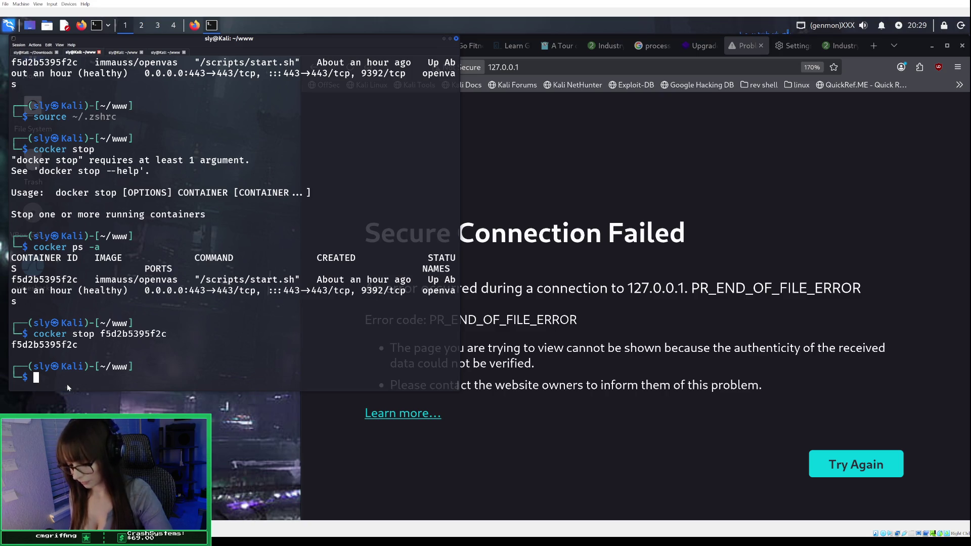
pyautogui.write('r s')
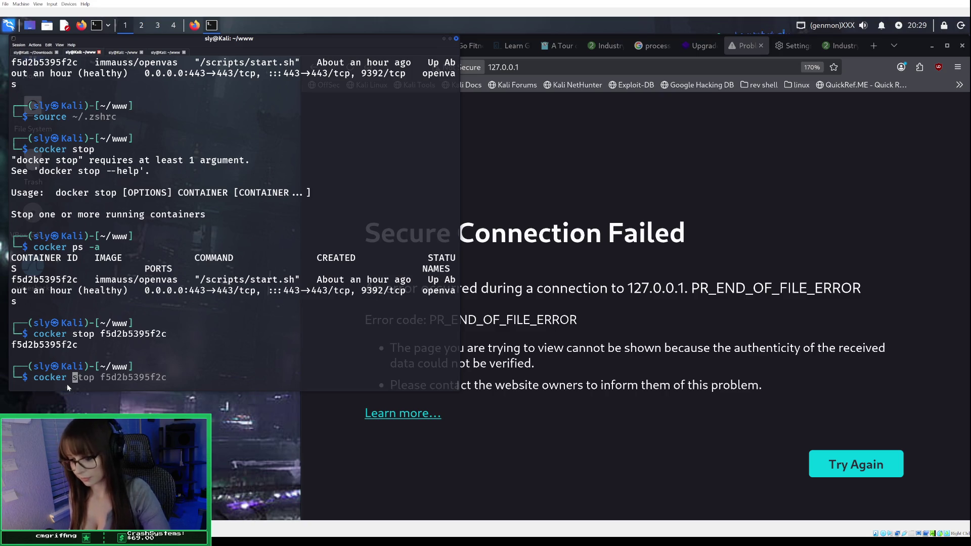
pyautogui.write('tart ')
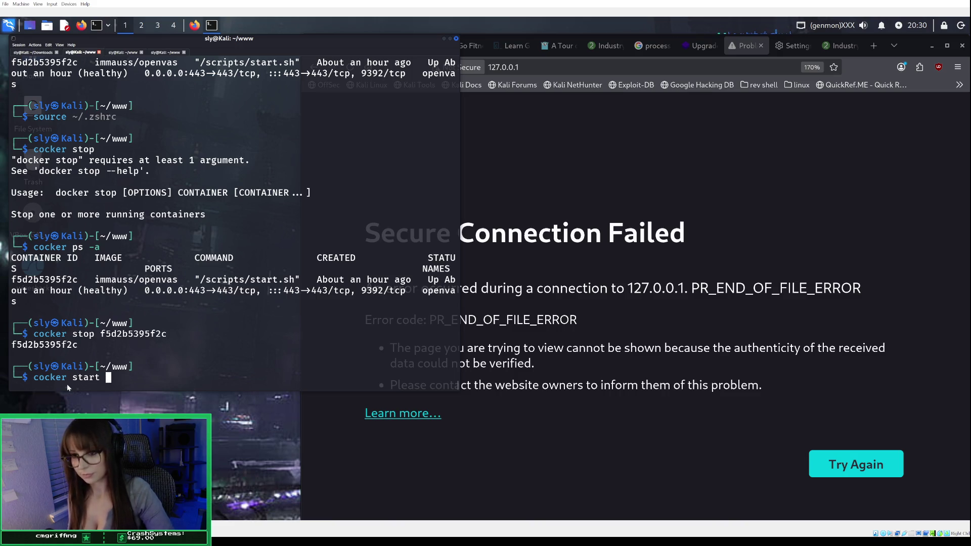
pyautogui.write('f5d2b5395f2c')
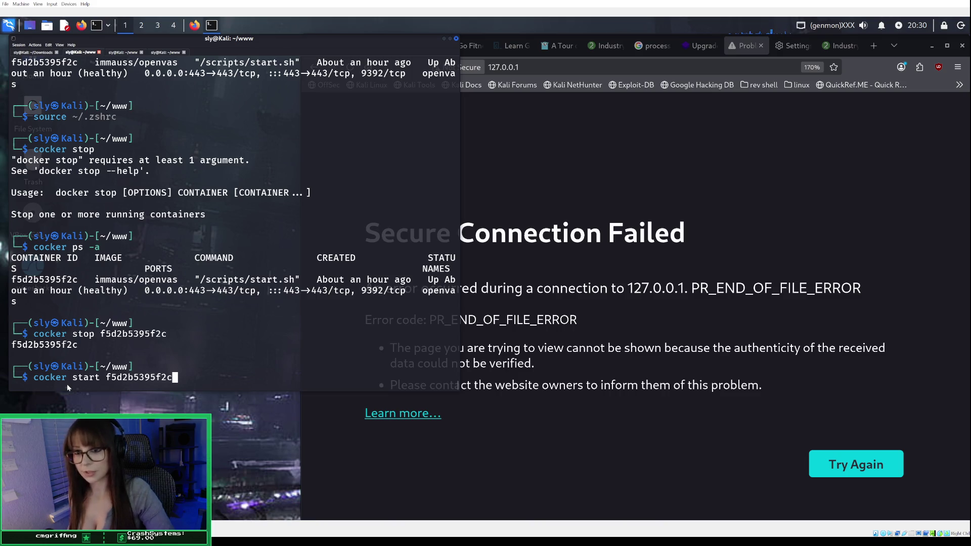
# Run cocker start f5d2b5395f2c to bring OpenVAS back up, then browse the command history
pyautogui.press('Return')
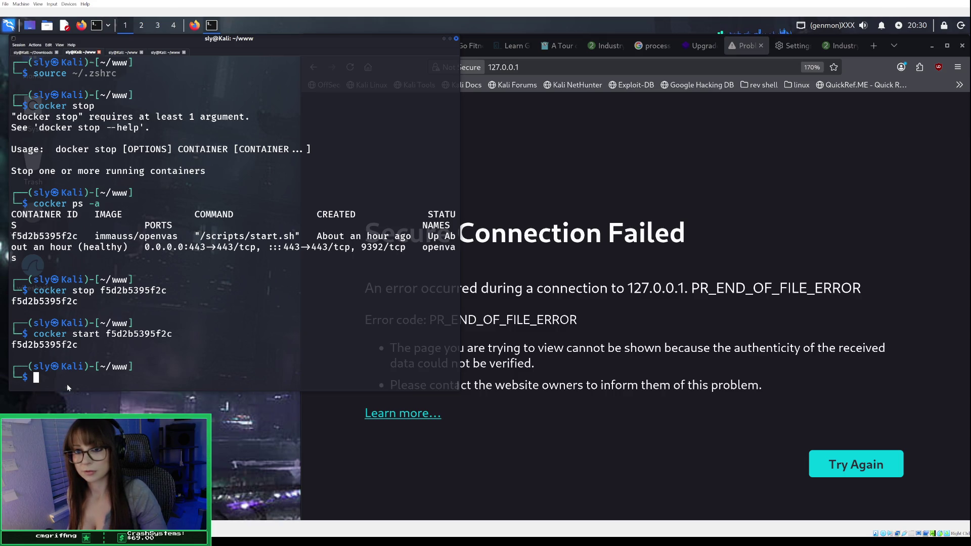
pyautogui.press('Up')
pyautogui.press('Up')
pyautogui.press('Up')
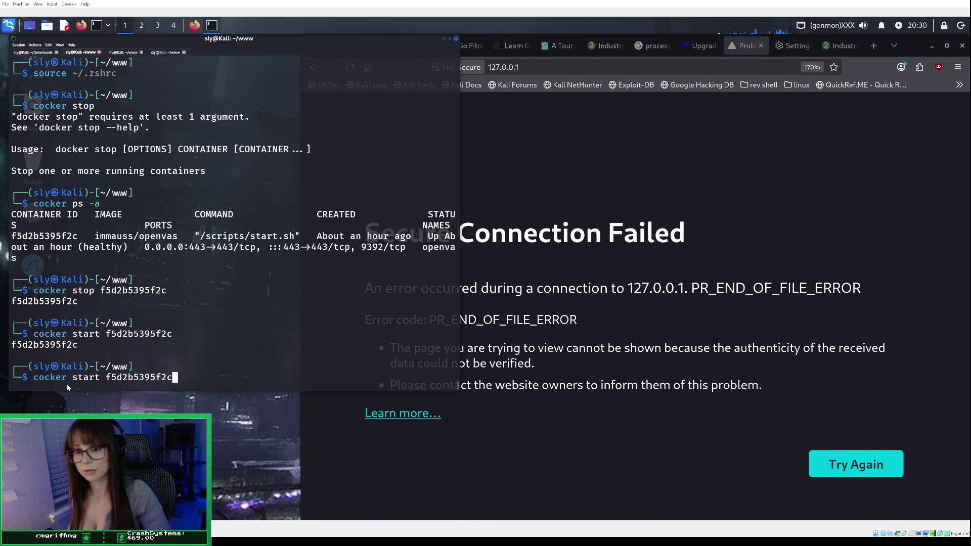
pyautogui.press('Up')
pyautogui.press('Up')
pyautogui.press('Up')
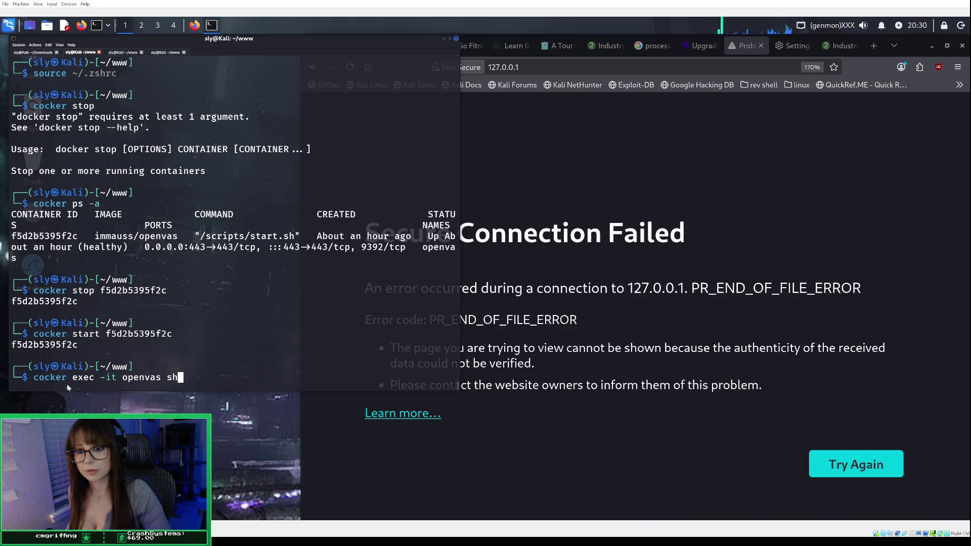
pyautogui.press('Up')
pyautogui.press('Up')
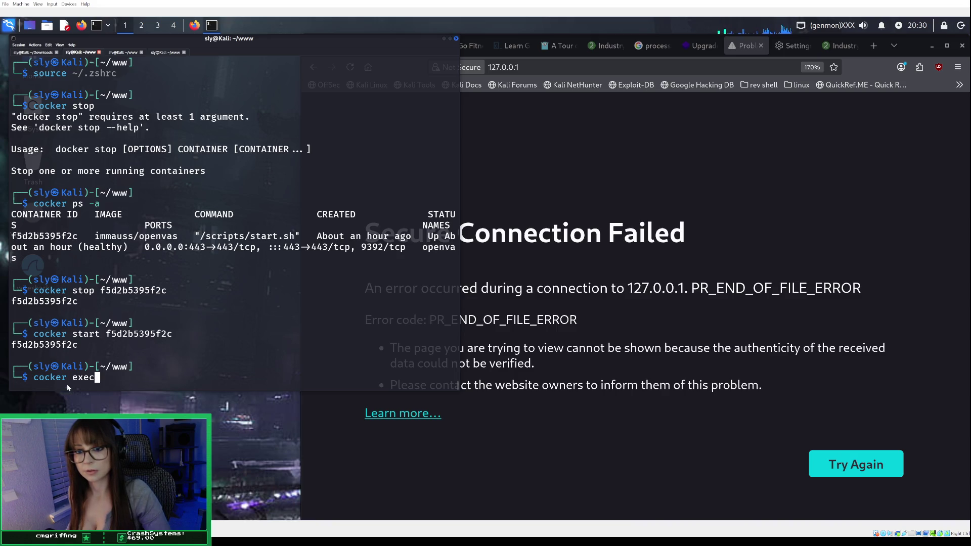
pyautogui.press('Up')
pyautogui.press('Up')
pyautogui.press('Up')
pyautogui.press('Up')
pyautogui.press('Up')
pyautogui.press('Up')
pyautogui.press('Up')
pyautogui.press('Up')
pyautogui.press('Up')
pyautogui.press('Up')
pyautogui.press('Up')
pyautogui.press('Up')
pyautogui.press('Up')
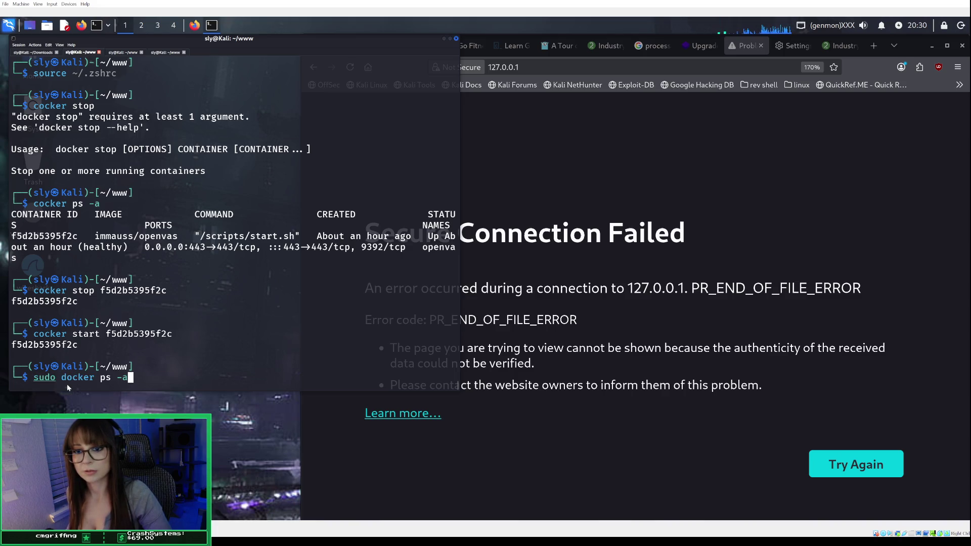
pyautogui.press('Up')
pyautogui.press('Up')
pyautogui.press('Up')
pyautogui.press('Up')
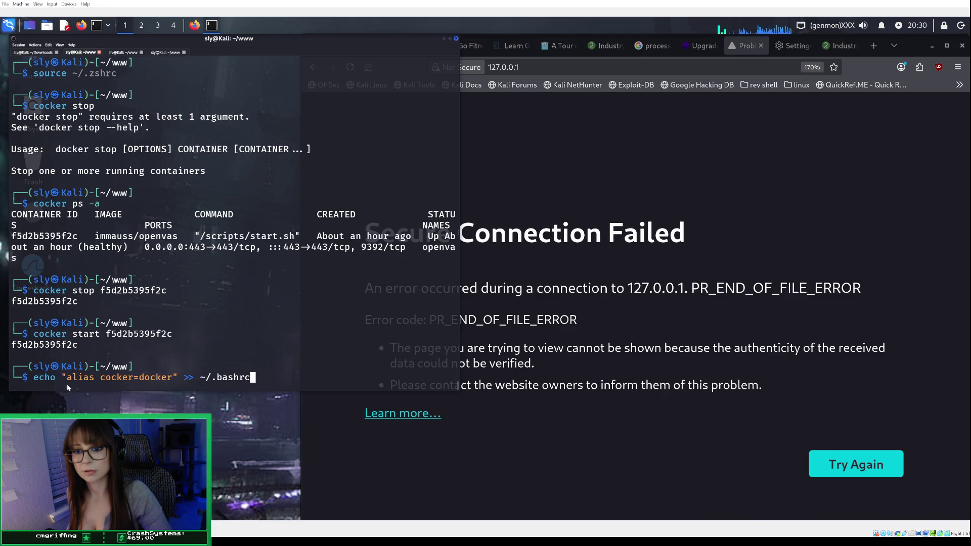
pyautogui.press('Up')
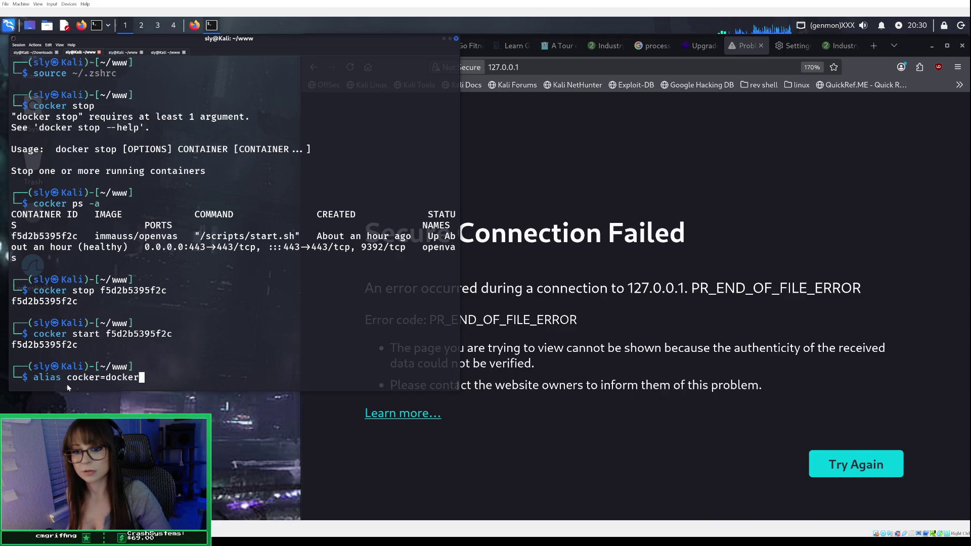
pyautogui.press('Down')
pyautogui.press('Up')
pyautogui.press('Up')
pyautogui.press('Up')
pyautogui.press('Up')
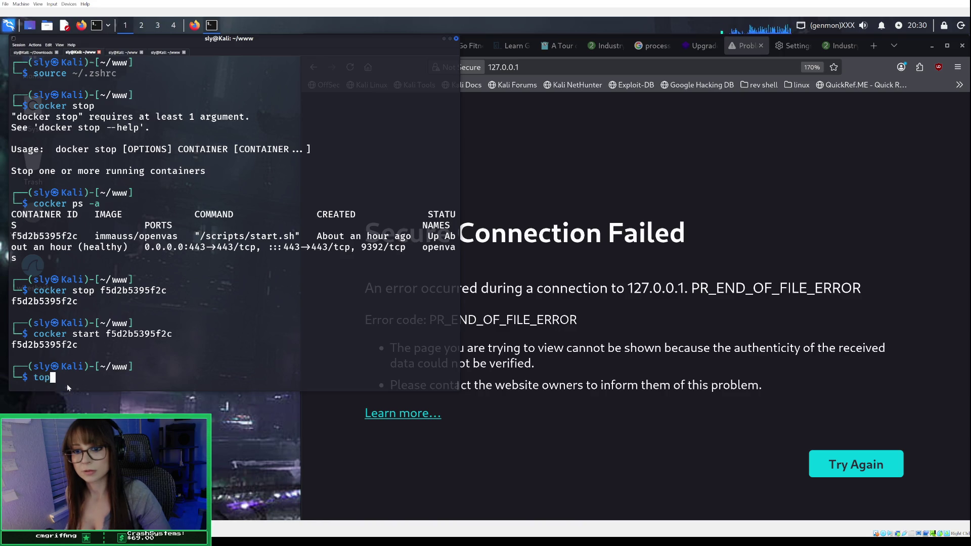
# Stream the openvas container's logs with docker logs -f openvas until openvasd listens on 127.0.0.1:3000
pyautogui.press('Down')
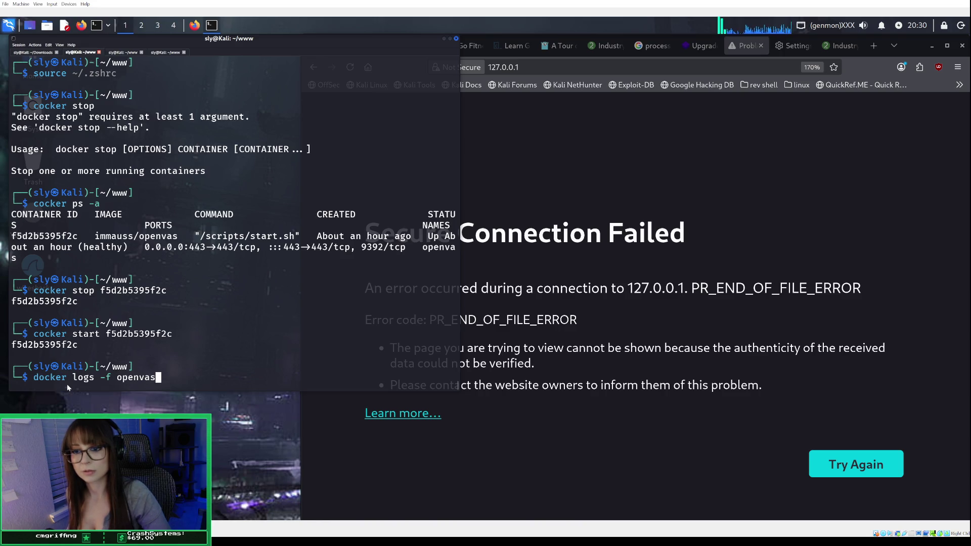
pyautogui.press('Return')
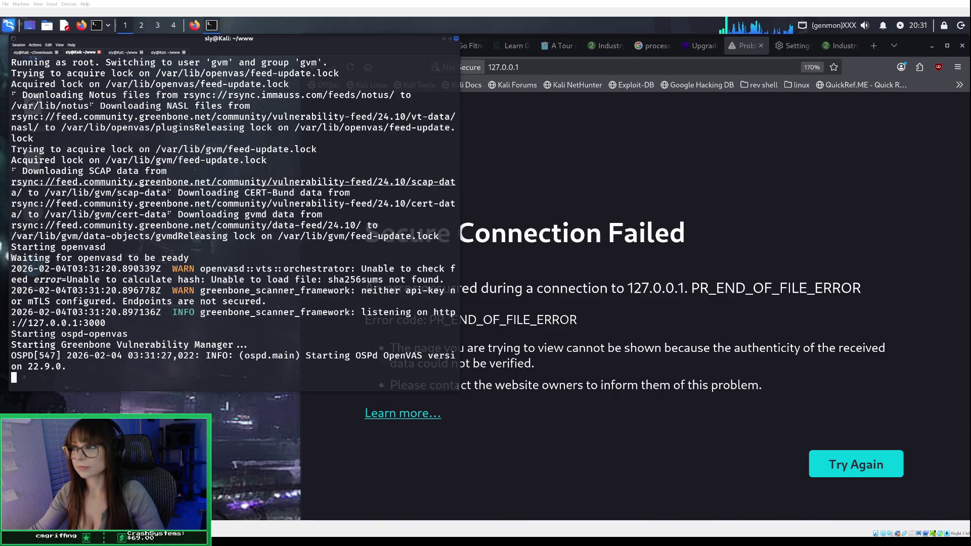
pyautogui.click(485, 117)
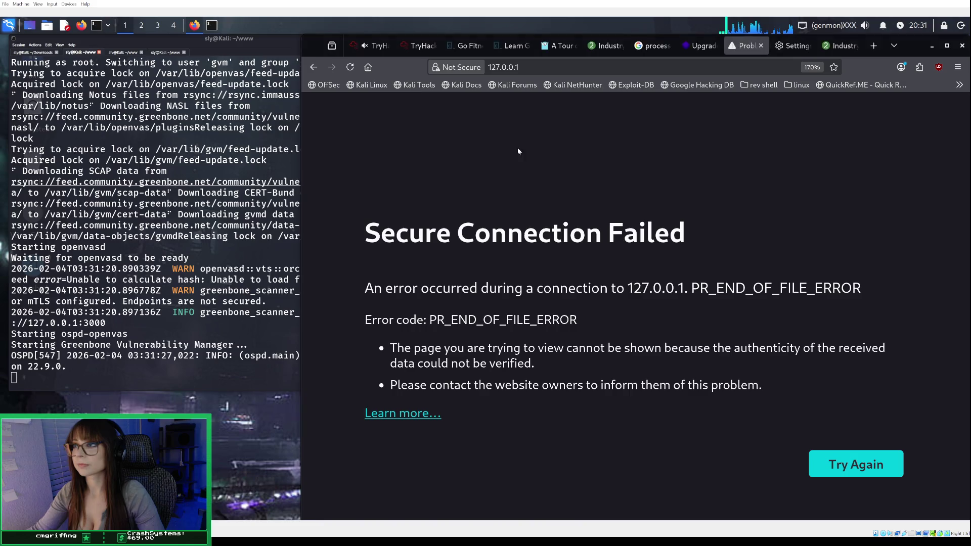
# Scroll through the TryHackMe Security Principles page, then raise the terminal showing the GVM healthcheck logs
pyautogui.click(415, 46)
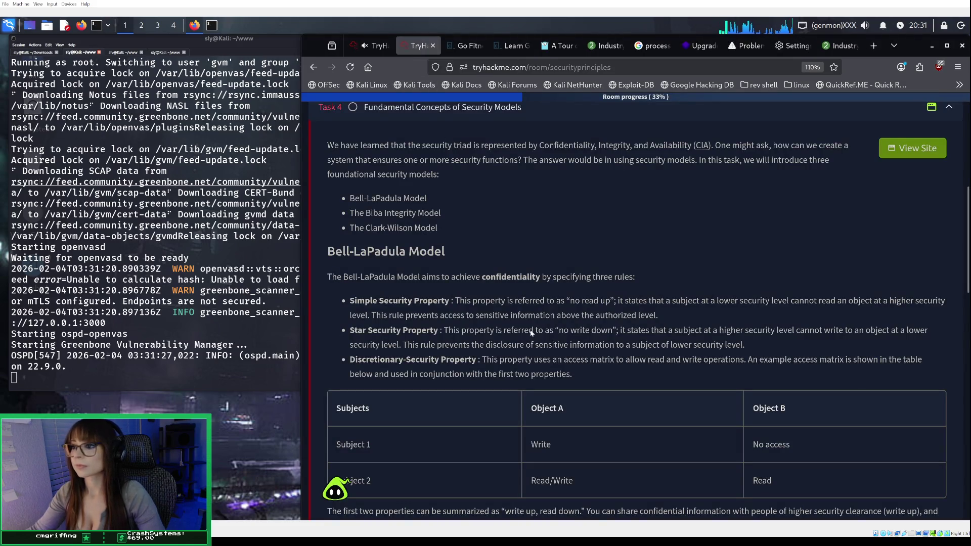
pyautogui.scroll(-2, 539, 357)
pyautogui.scroll(2, 538, 357)
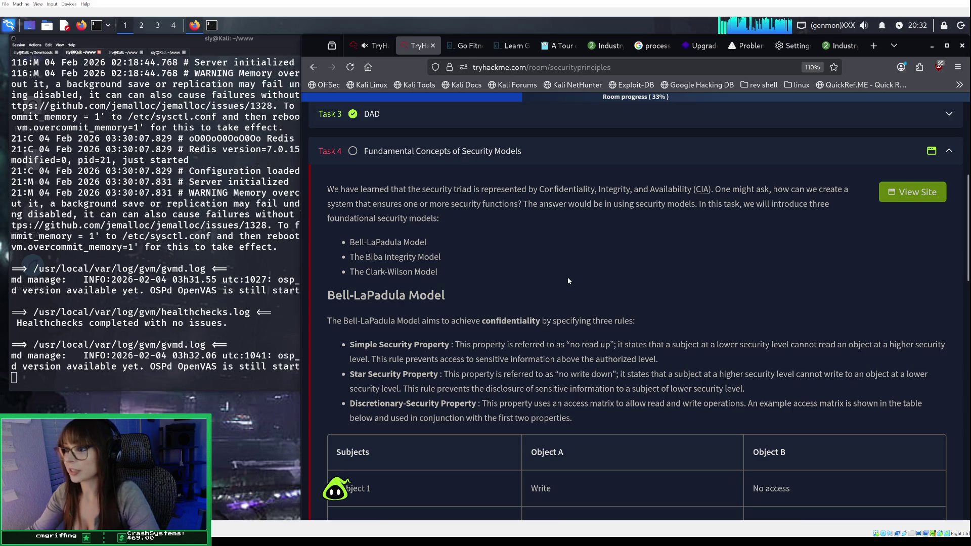
pyautogui.scroll(-2, 567, 276)
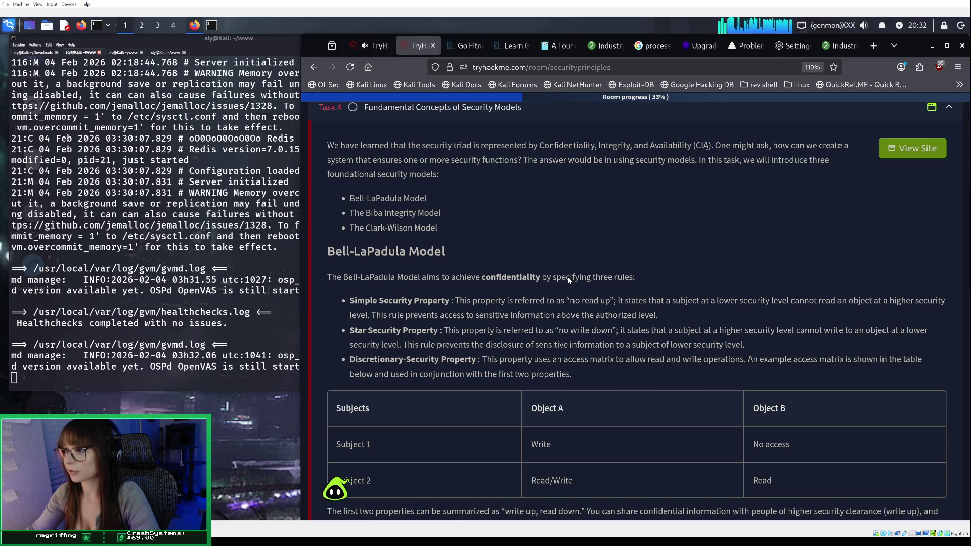
pyautogui.scroll(-2, 568, 279)
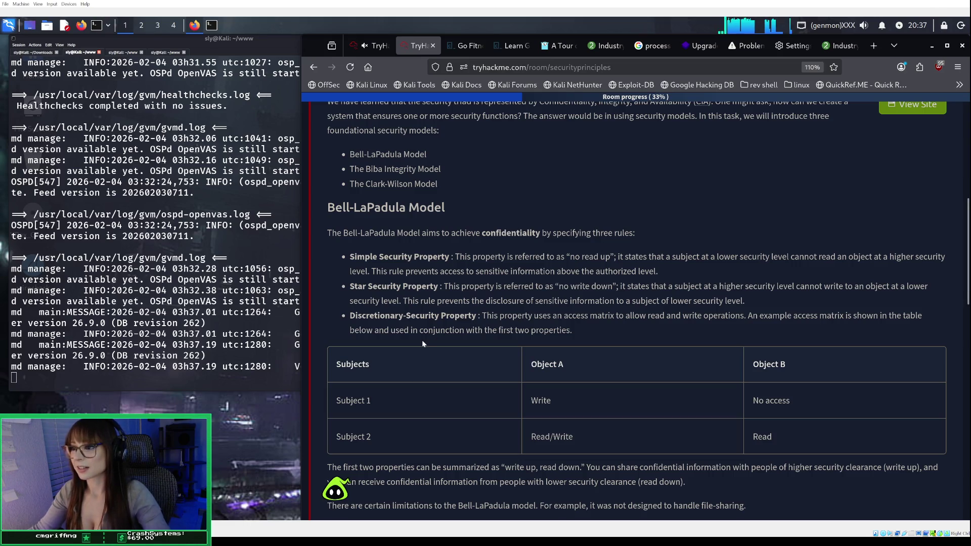
pyautogui.scroll(-3, 422, 343)
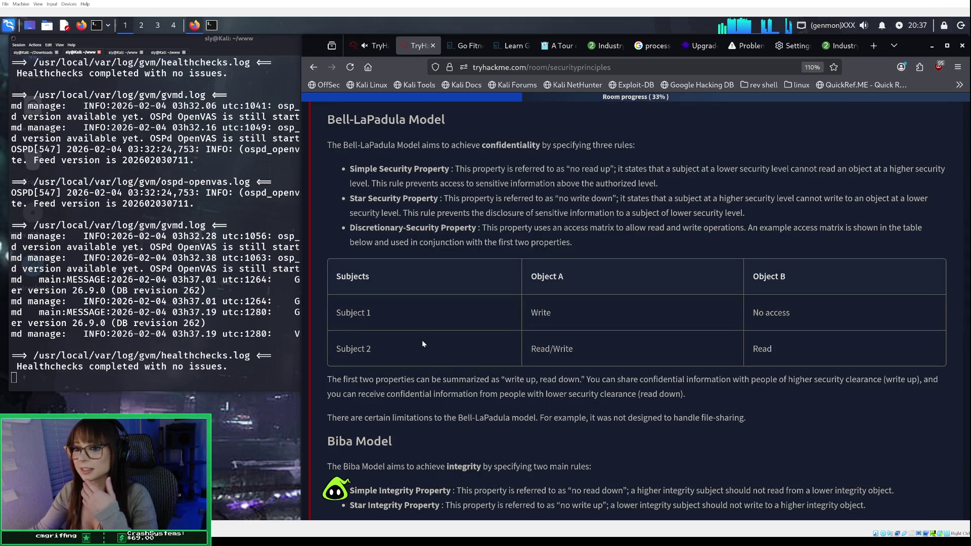
pyautogui.click(178, 377)
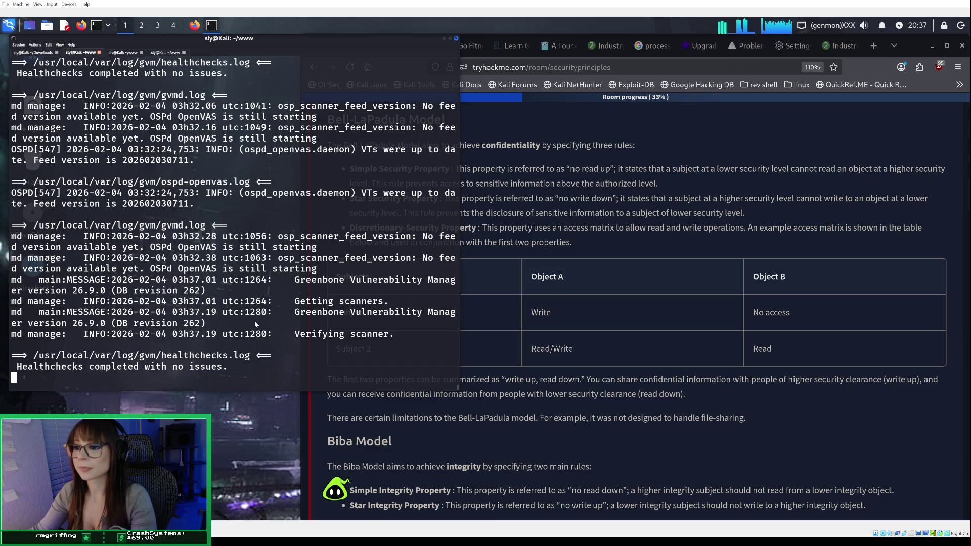
# Check the failed 127.0.0.1 tab and the Security Principles page, ending on Vulnerability Scanner Overview
pyautogui.click(751, 47)
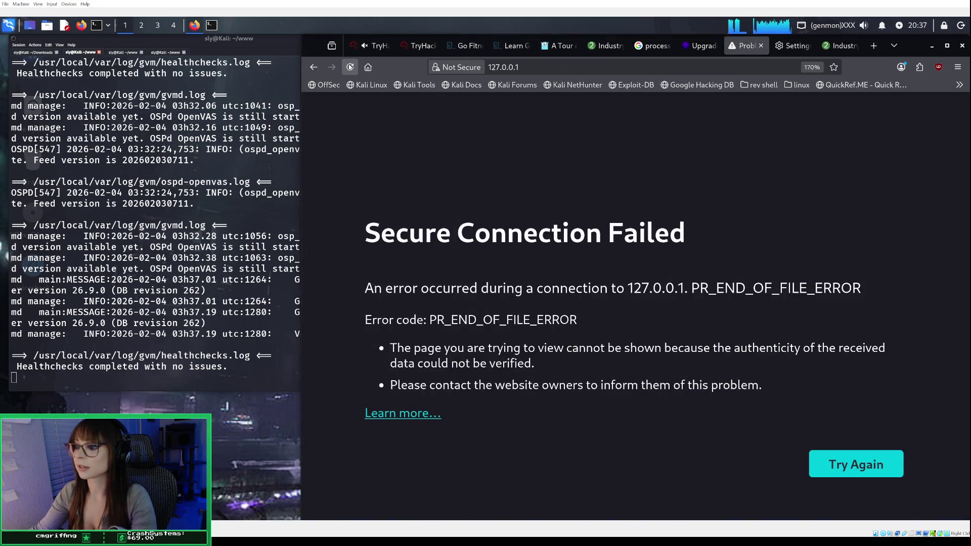
pyautogui.click(377, 47)
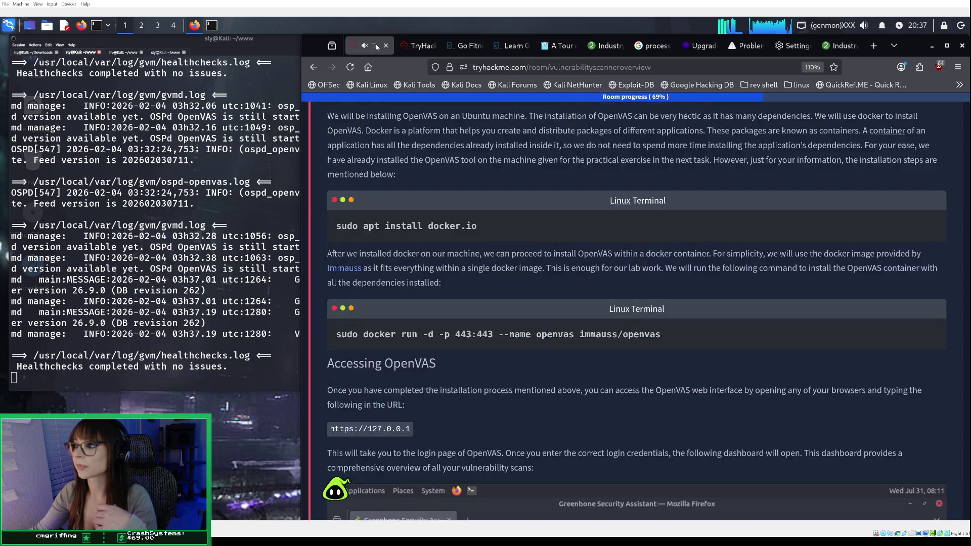
pyautogui.click(419, 45)
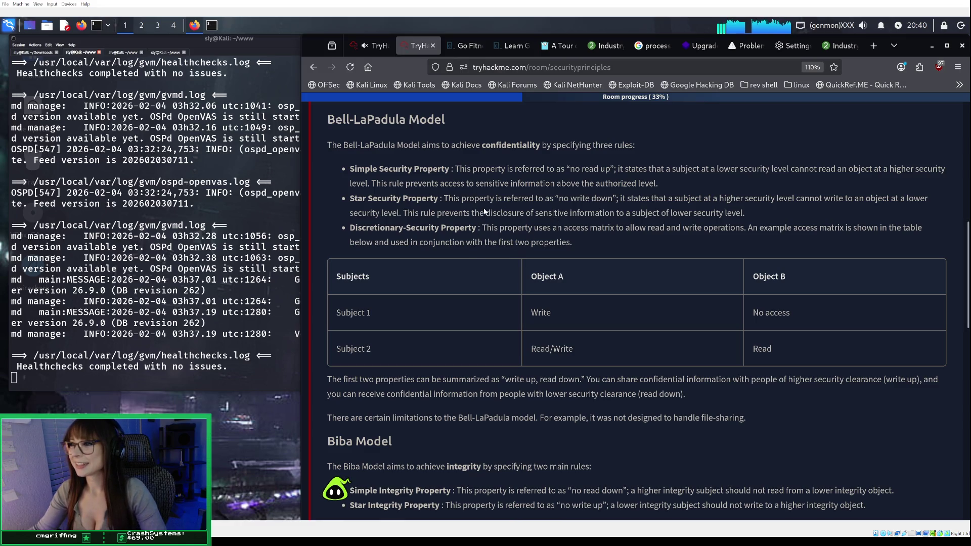
pyautogui.click(380, 48)
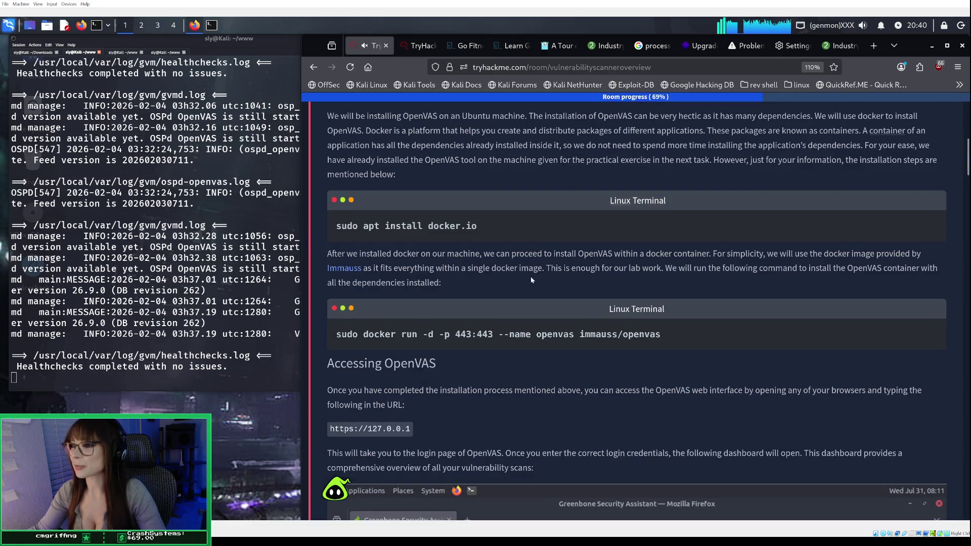
# Raise QTerminal and flip between the top, netstat and GVM log sessions to compare localhost:3000 listeners
pyautogui.click(168, 367)
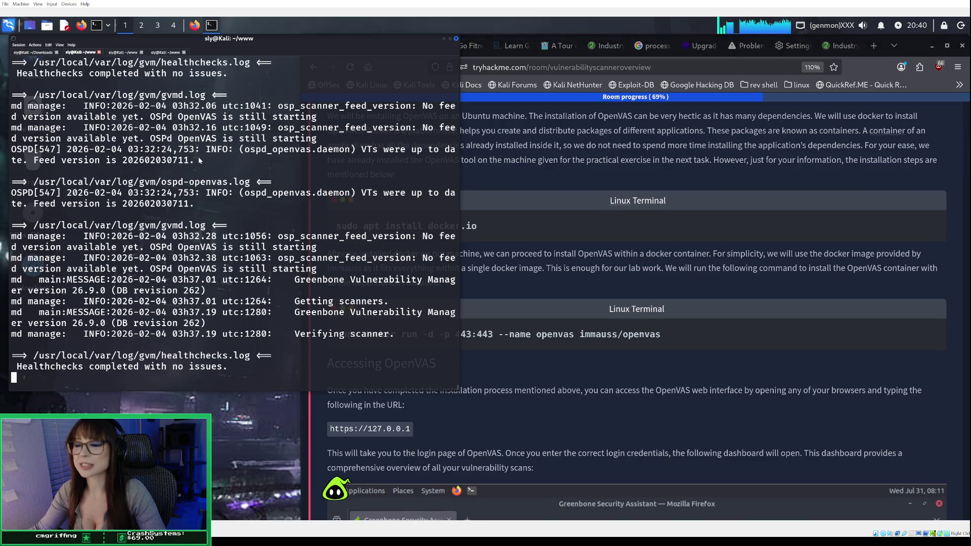
pyautogui.click(123, 53)
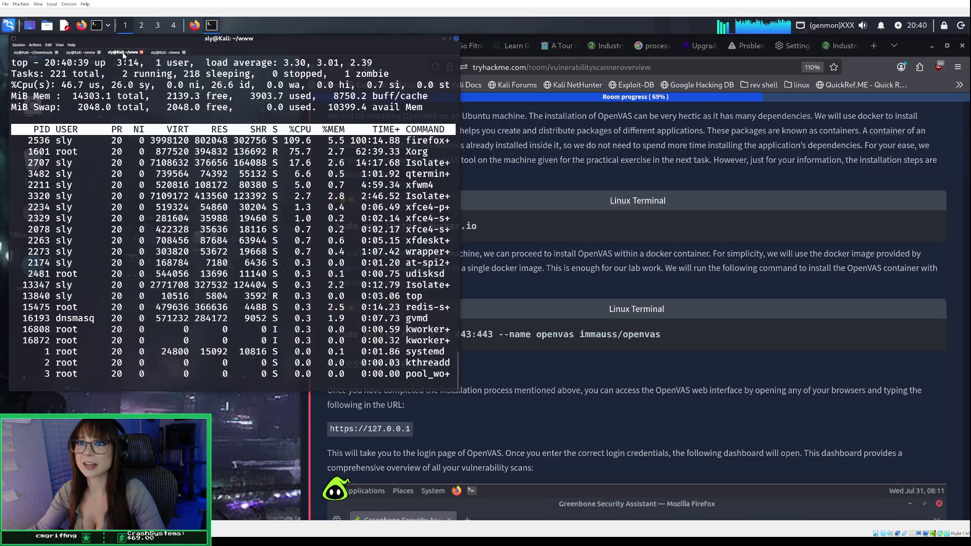
pyautogui.click(158, 53)
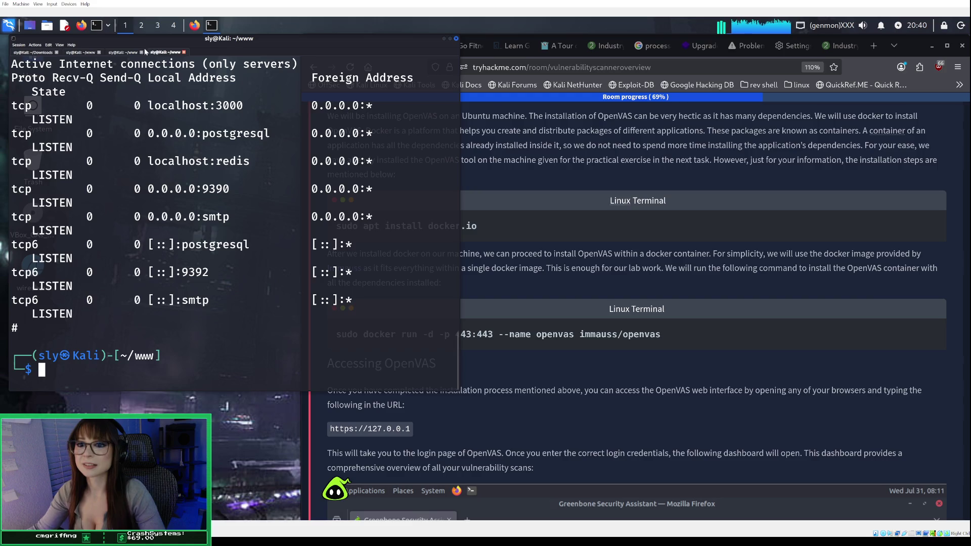
pyautogui.click(123, 53)
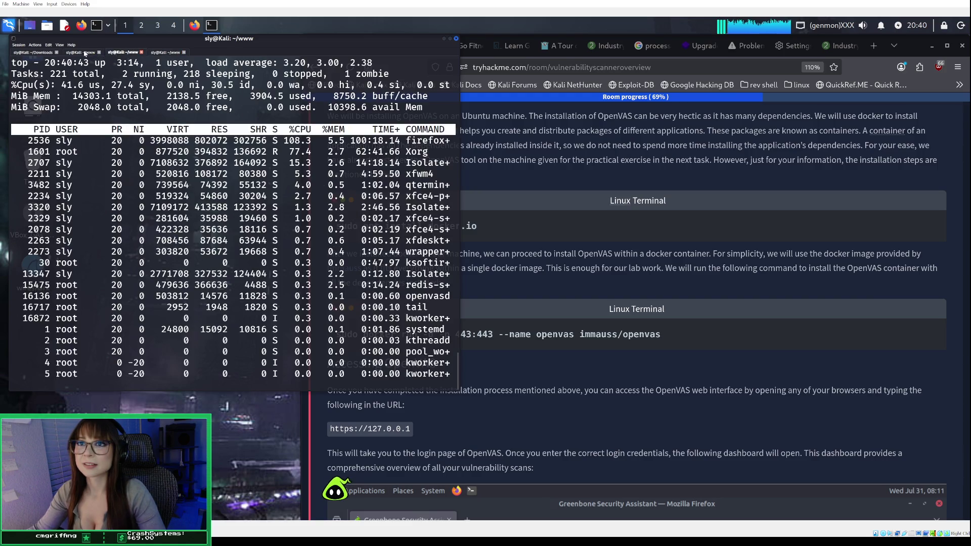
pyautogui.click(85, 52)
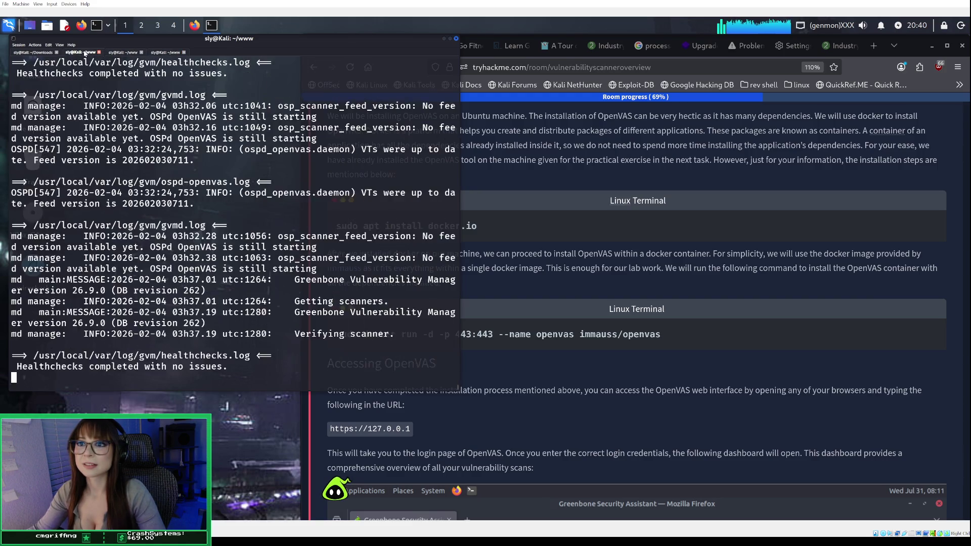
pyautogui.click(133, 52)
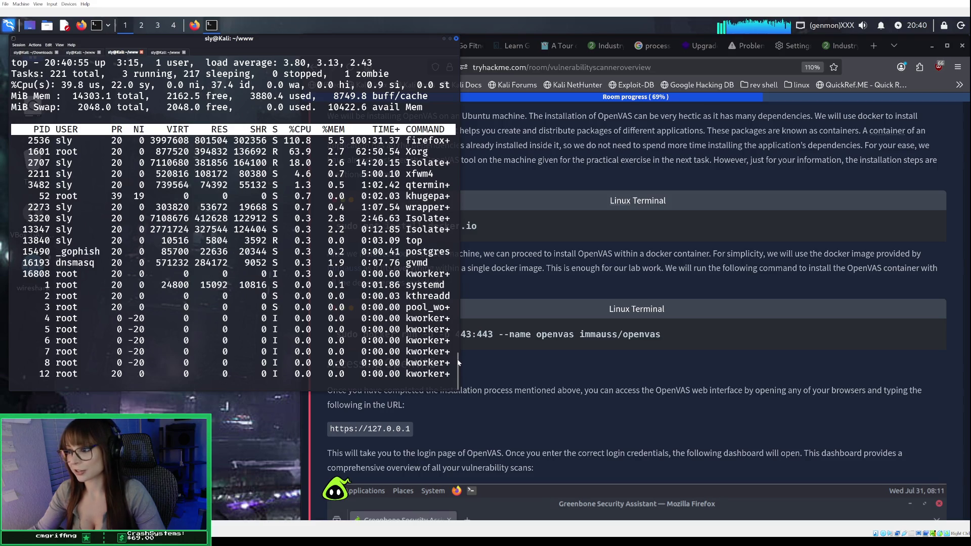
pyautogui.scroll(2, 459, 348)
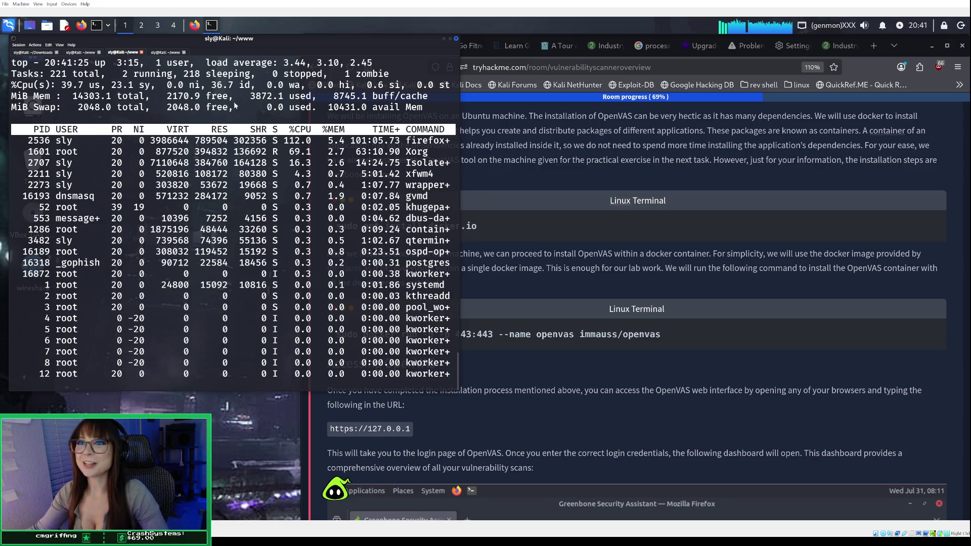
pyautogui.click(162, 52)
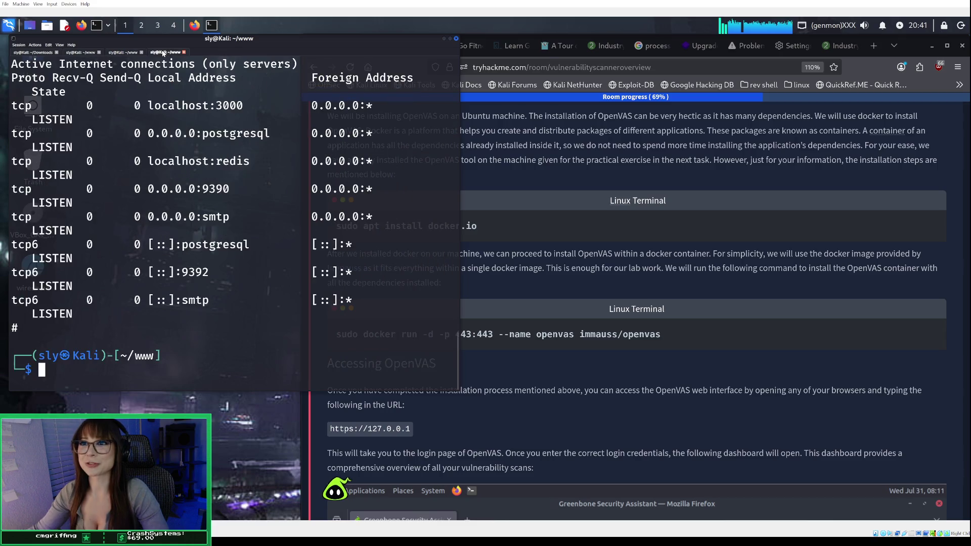
pyautogui.click(128, 55)
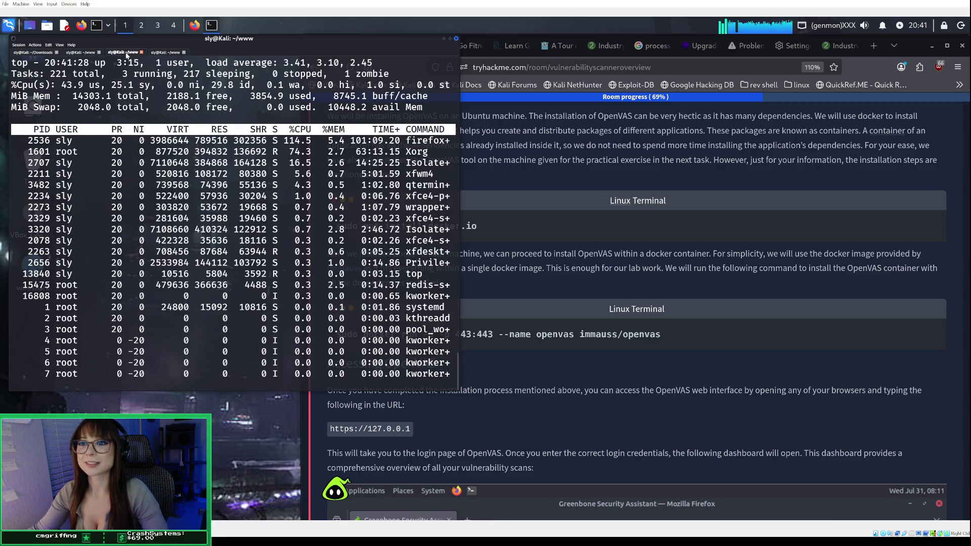
pyautogui.click(80, 52)
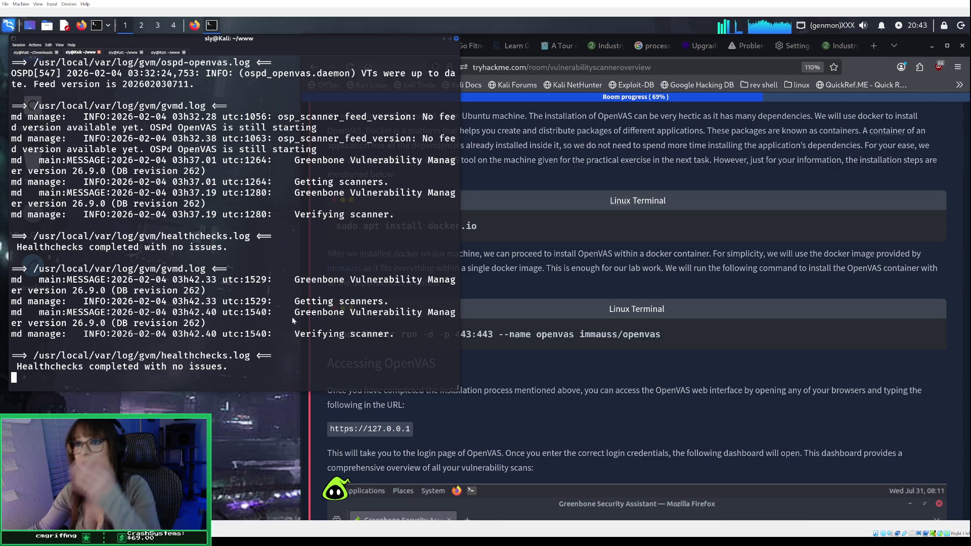
pyautogui.click(119, 52)
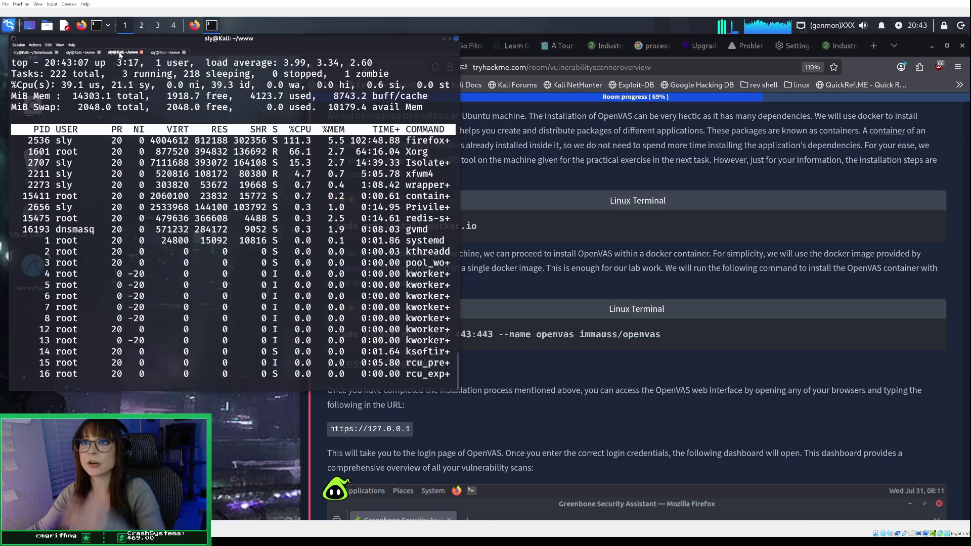
# In the netstat session, type the docker run -it --net container:openvas nicolaka/netshoot command without running it
pyautogui.click(162, 53)
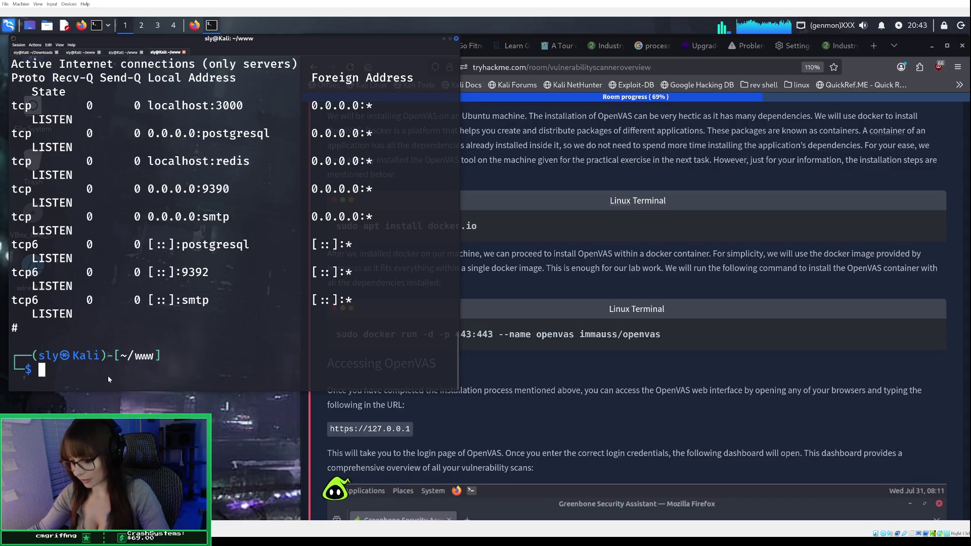
pyautogui.write('cocker ')
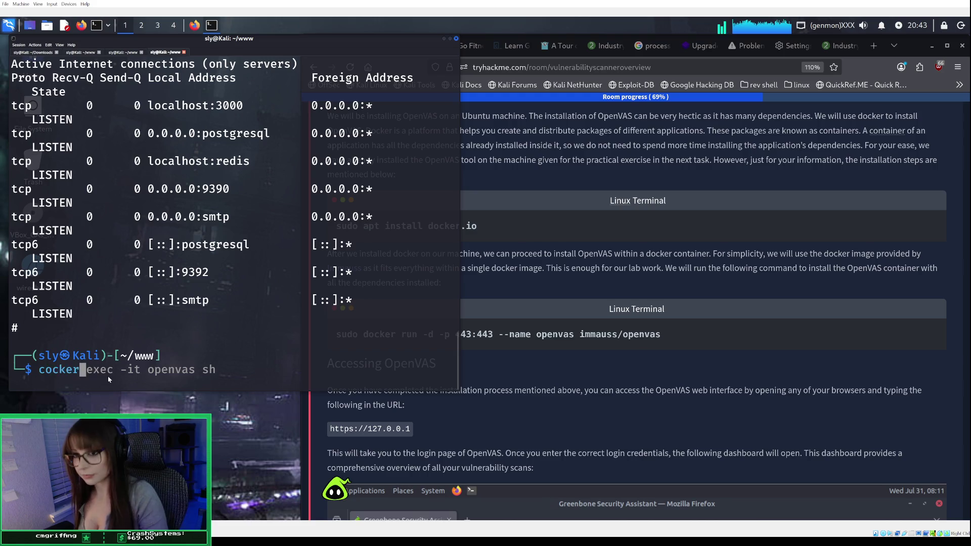
pyautogui.write('run ')
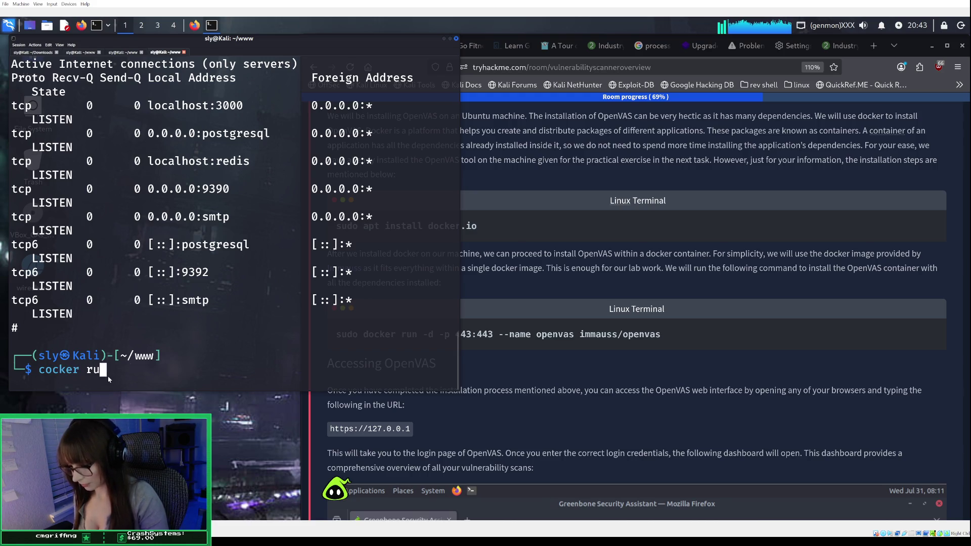
pyautogui.write('-it ')
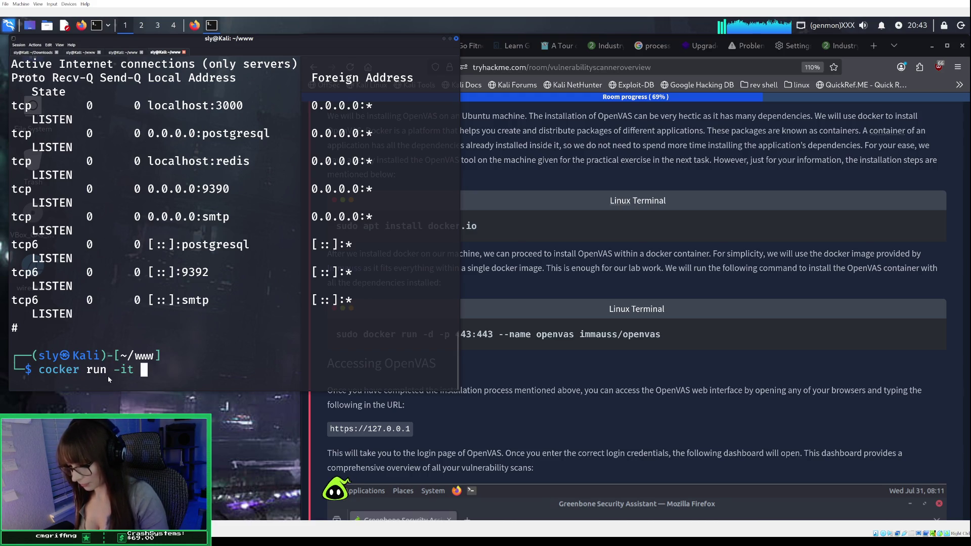
pyautogui.write('--net ')
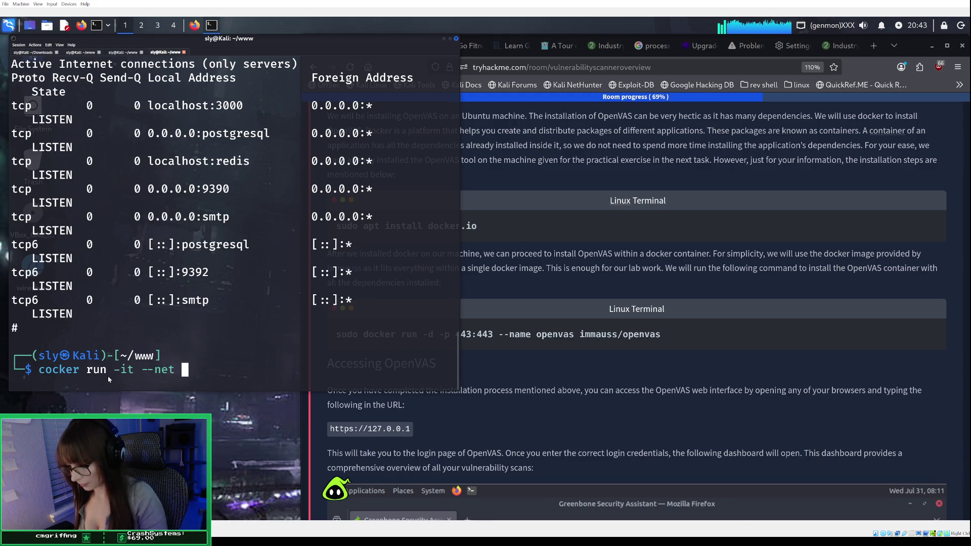
pyautogui.write('cont')
pyautogui.press('BackSpace')
pyautogui.press('BackSpace')
pyautogui.press('BackSpace')
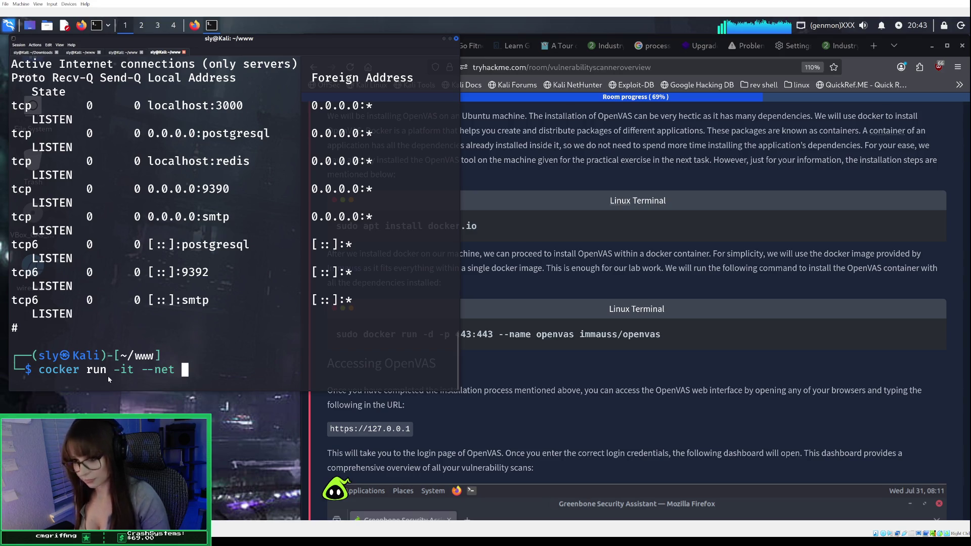
pyautogui.write('ontainer:')
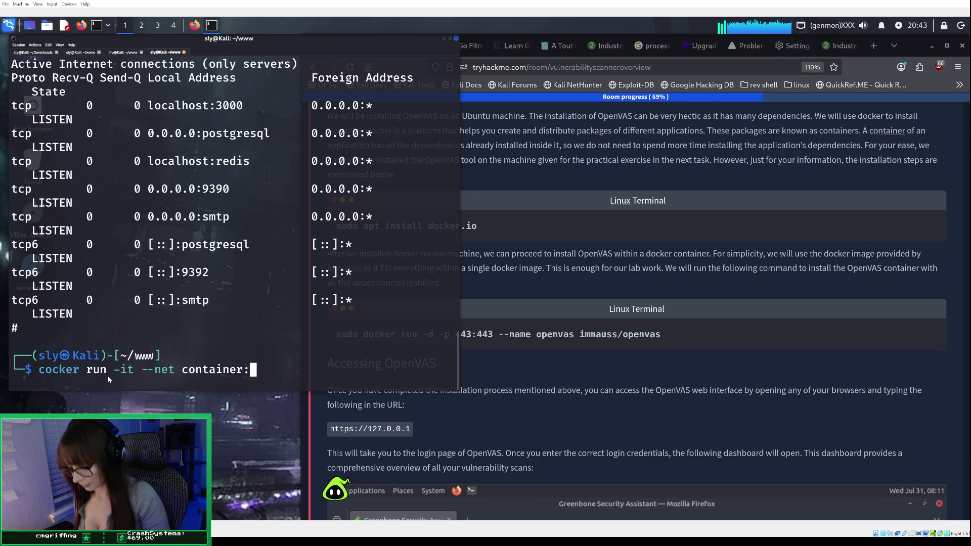
pyautogui.write('openvas')
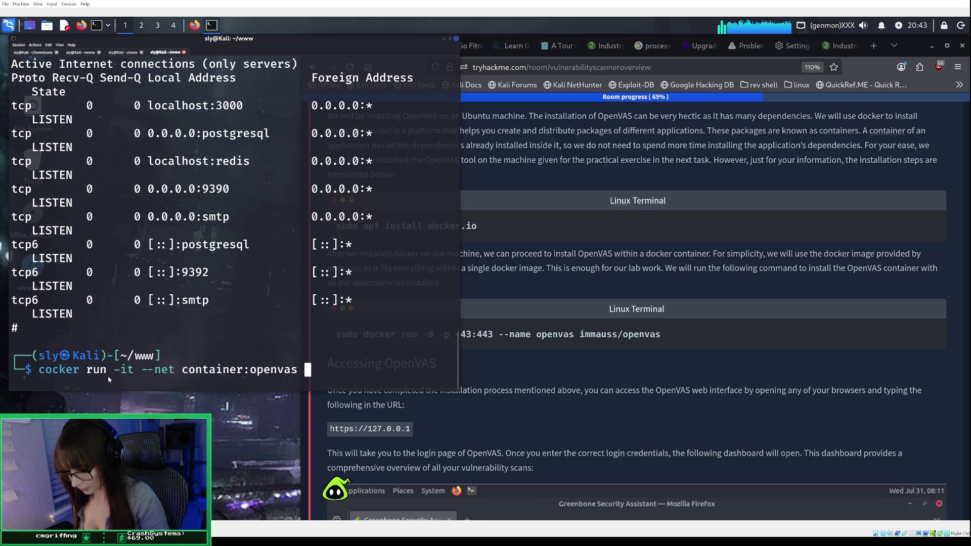
pyautogui.write(' nick')
pyautogui.press('BackSpace')
pyautogui.write('olaka')
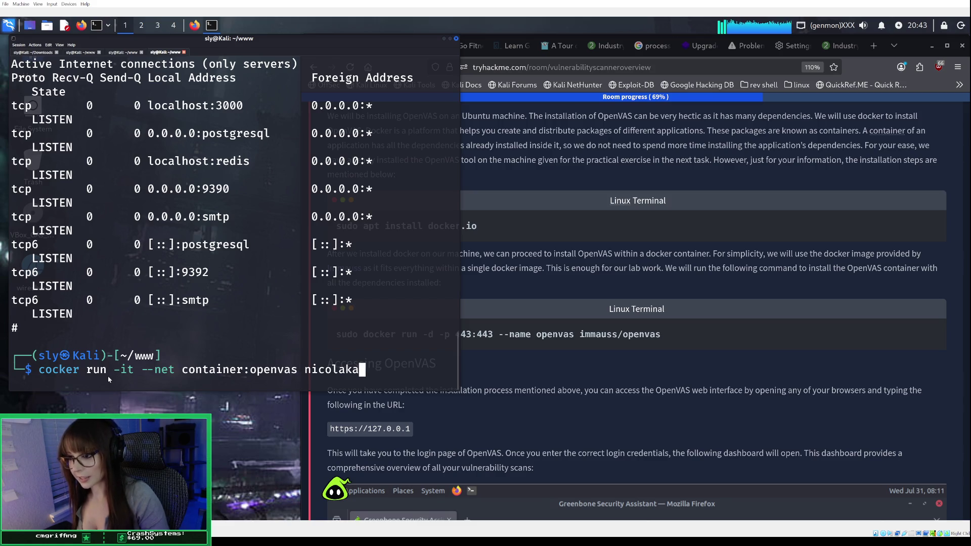
pyautogui.write('/netshoot')
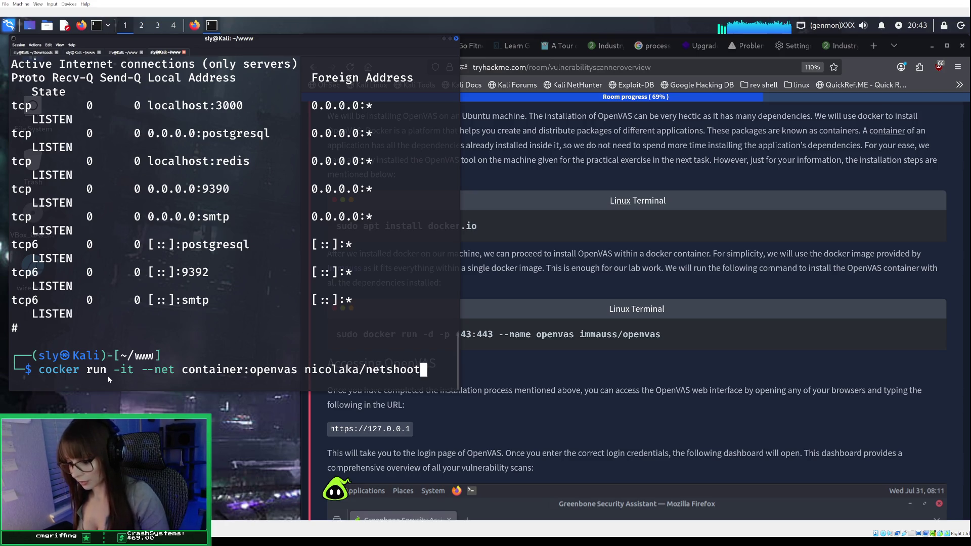
pyautogui.write(' --')
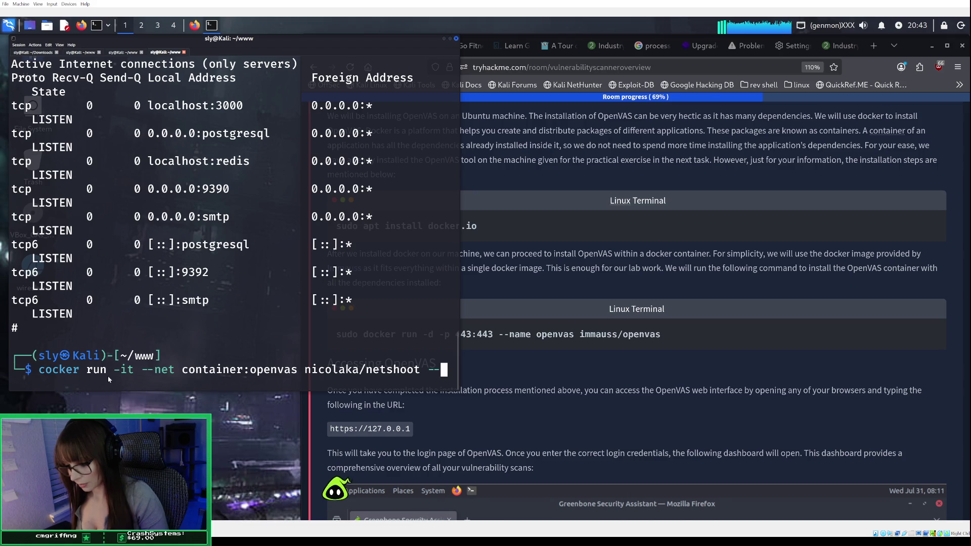
pyautogui.press('BackSpace')
pyautogui.press('BackSpace')
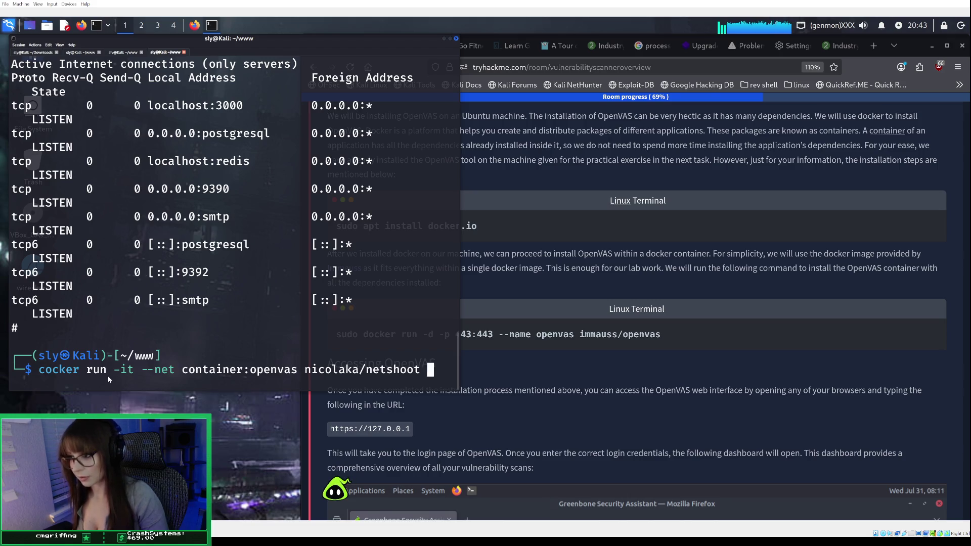
# Run the netshoot container on openvas's network, checking top and the GVM logs while it downloads
pyautogui.press('Return')
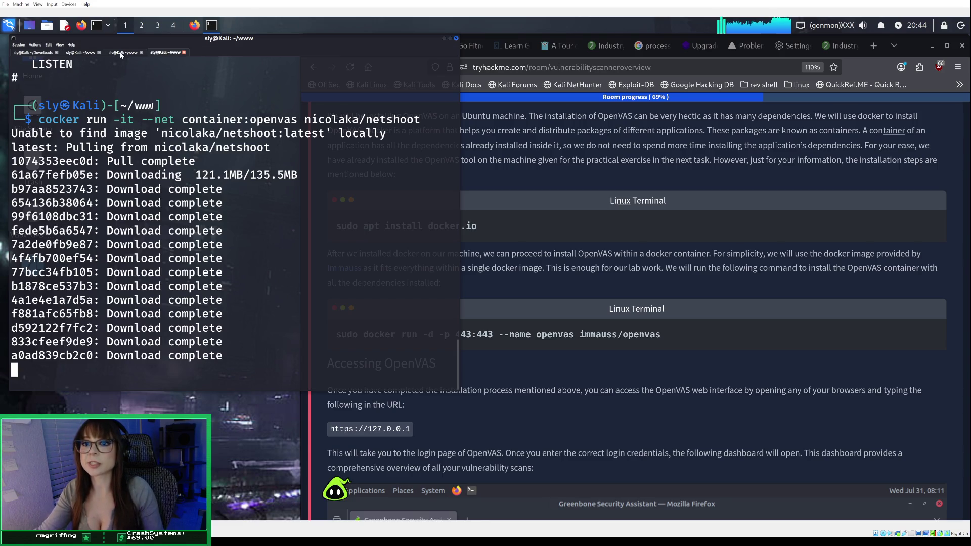
pyautogui.click(121, 53)
pyautogui.click(87, 56)
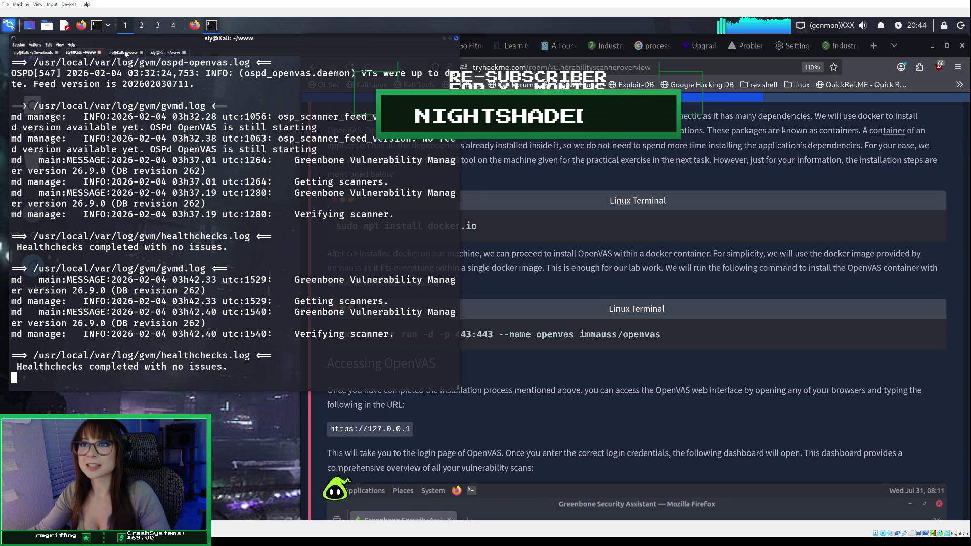
pyautogui.click(124, 53)
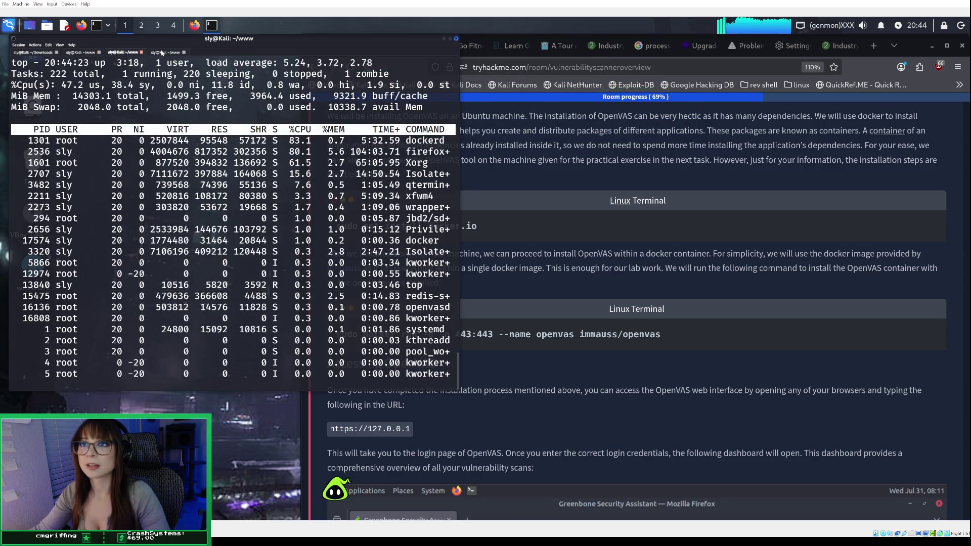
# Switch back to the session where the nicolaka/netshoot image was being pulled
pyautogui.click(161, 52)
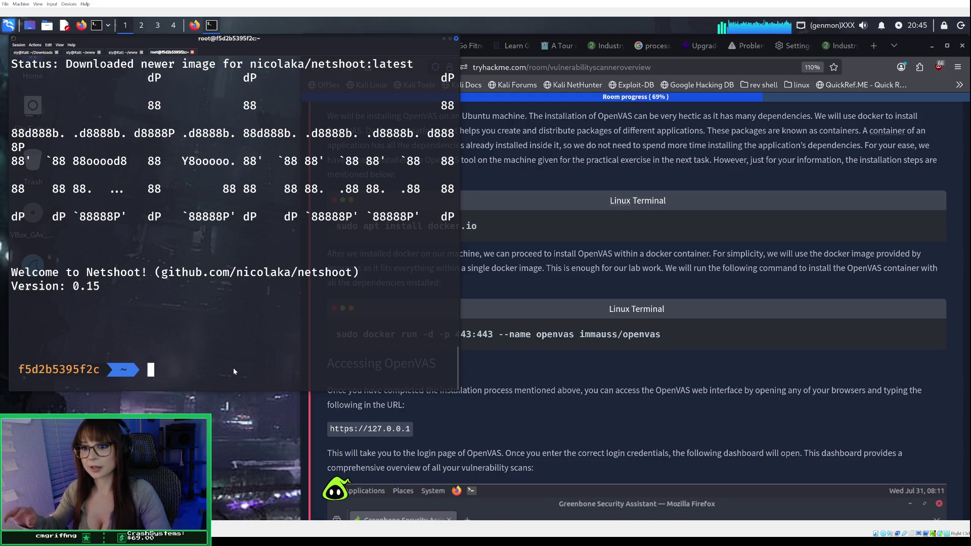
pyautogui.write('curl ')
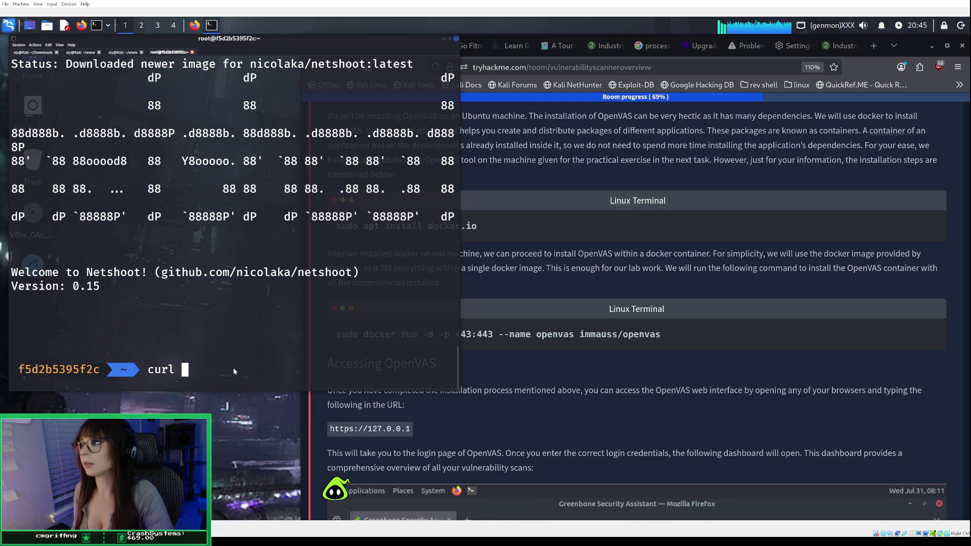
pyautogui.write('http')
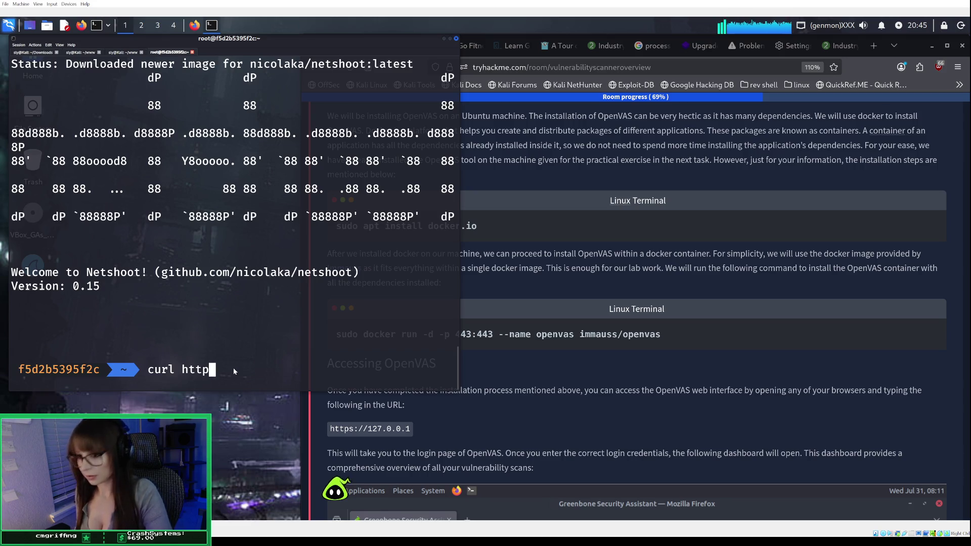
pyautogui.write('s:')
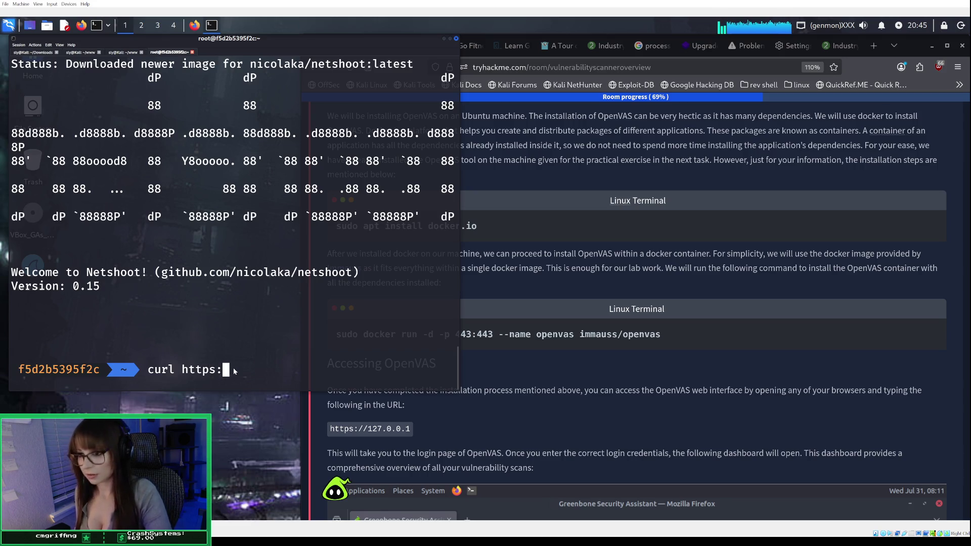
pyautogui.write('//')
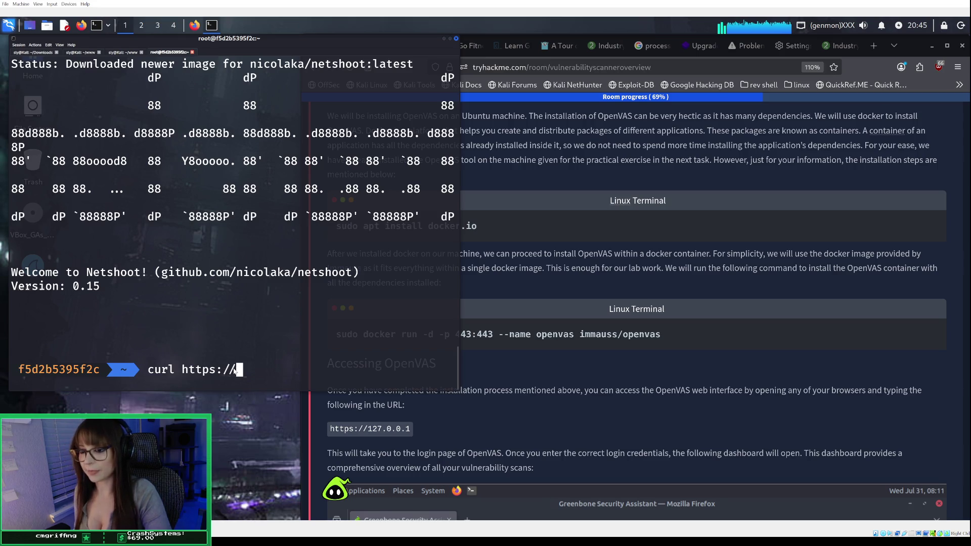
pyautogui.write('127.0.')
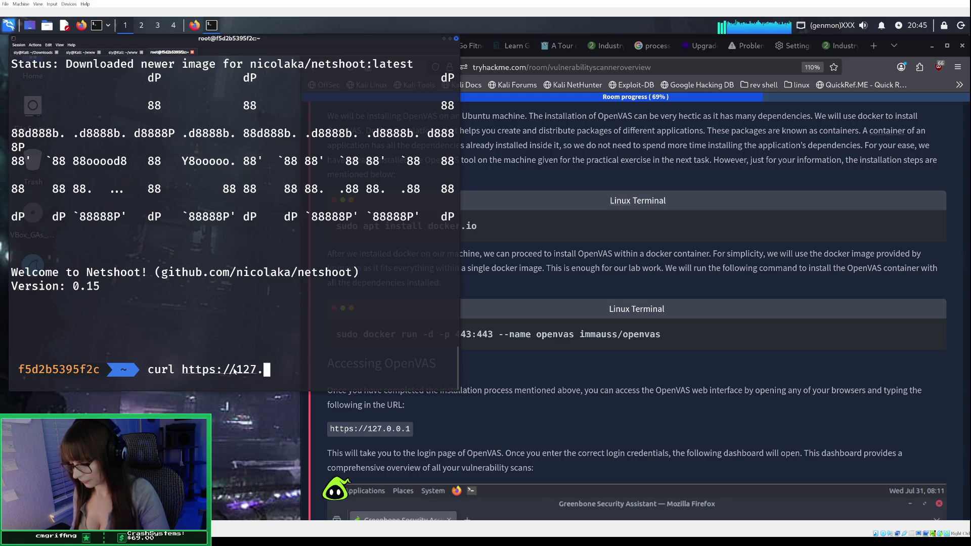
pyautogui.write('0.1')
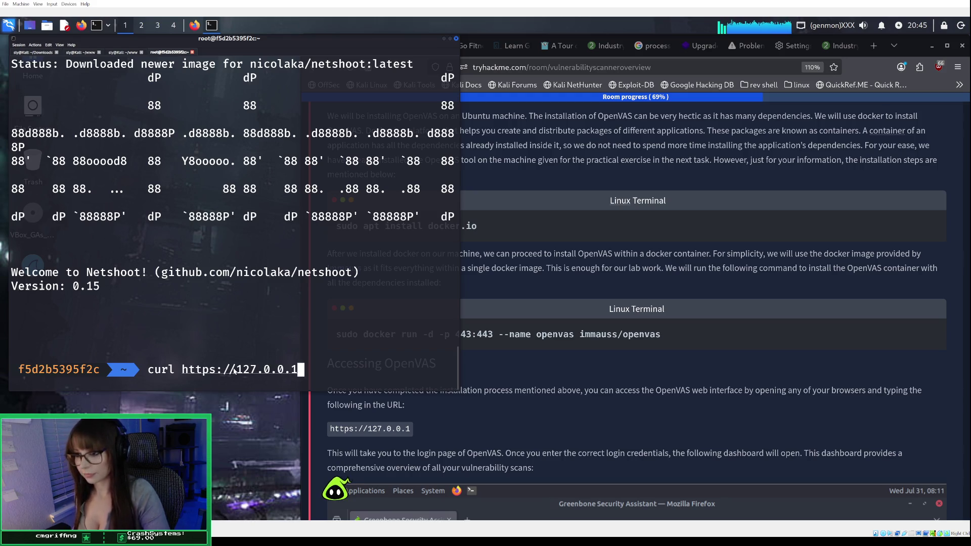
pyautogui.press('Return')
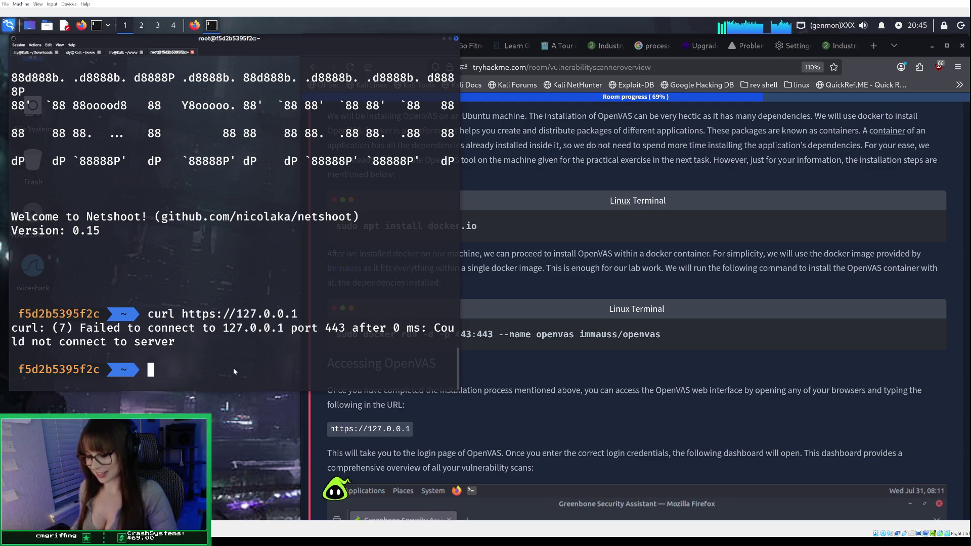
pyautogui.press('Up')
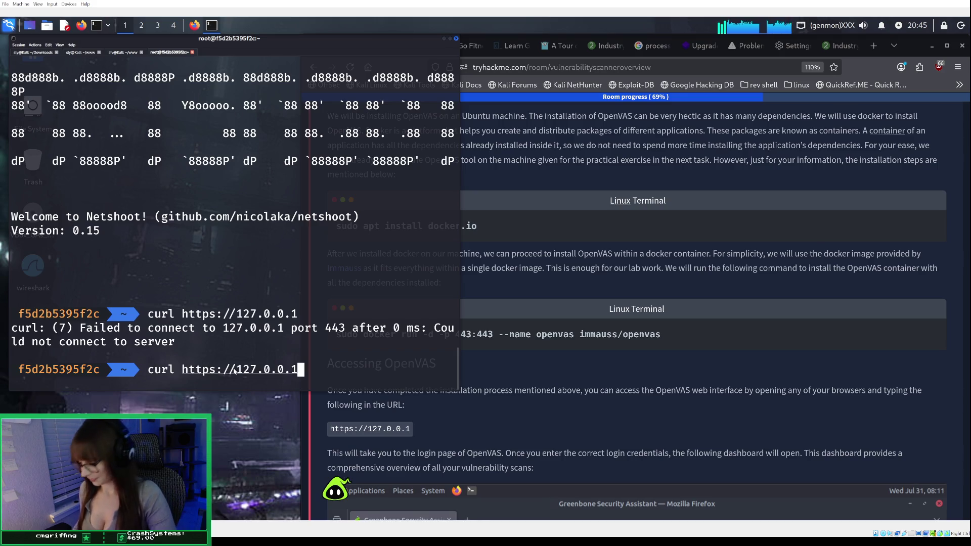
pyautogui.write(':3000')
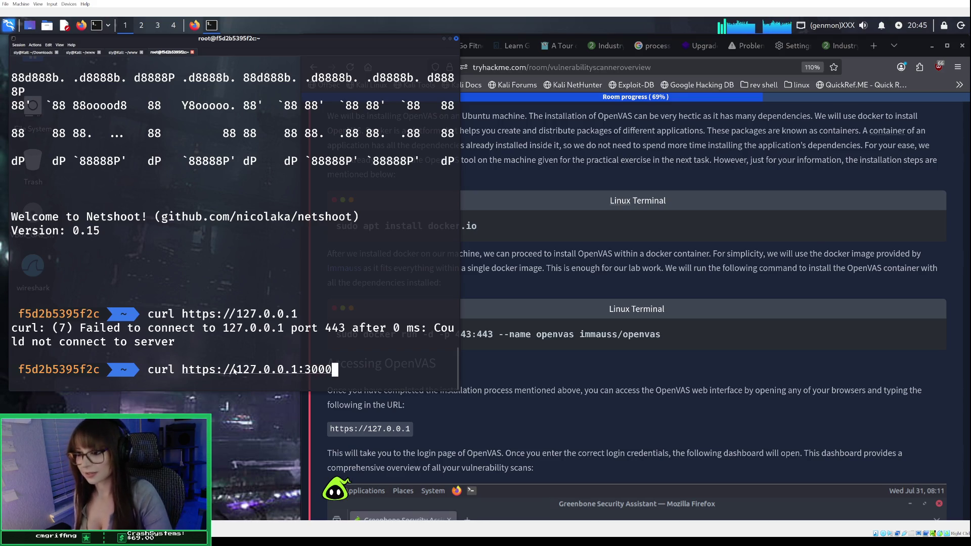
pyautogui.press('Return')
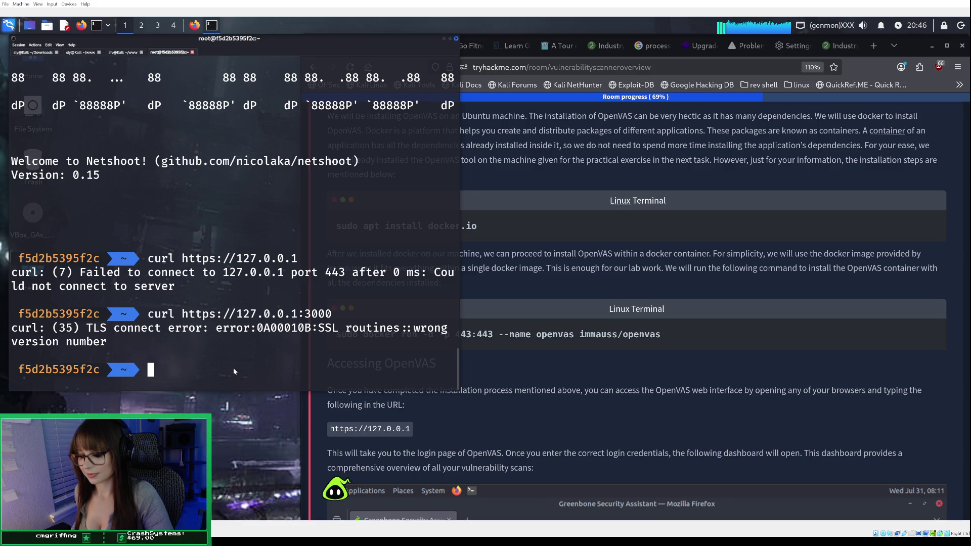
pyautogui.press('Up')
pyautogui.press('Left')
pyautogui.press('Left')
pyautogui.press('Left')
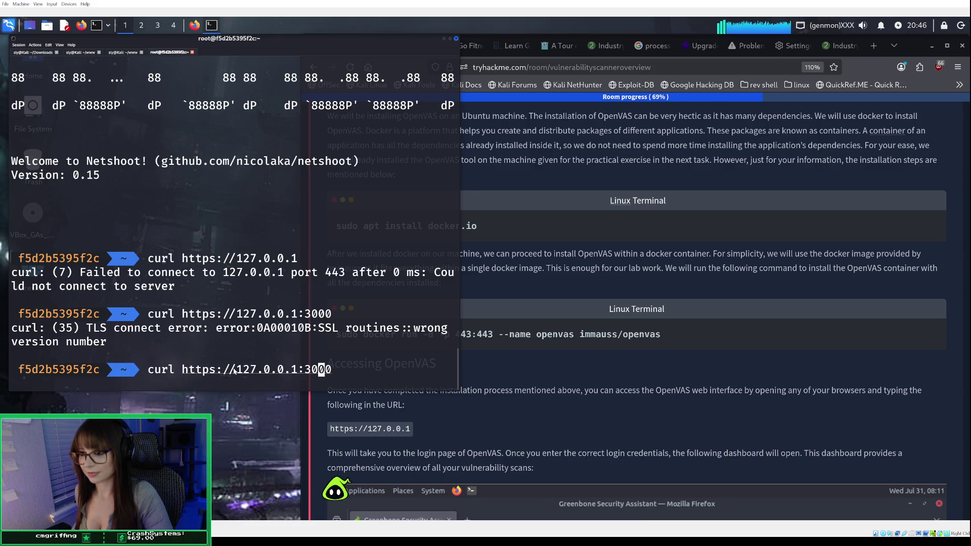
pyautogui.press('Left')
pyautogui.press('Left')
pyautogui.press('Left')
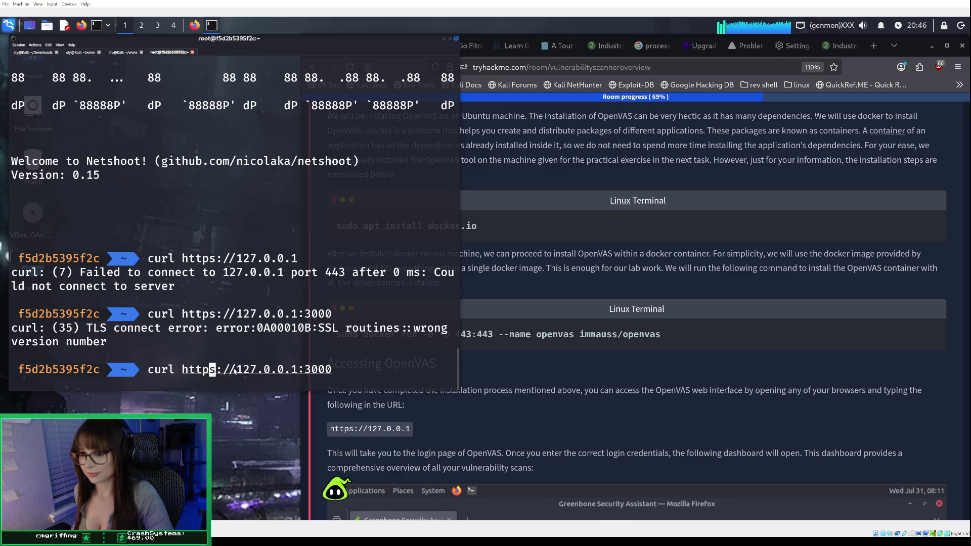
pyautogui.press('Delete')
pyautogui.press('Return')
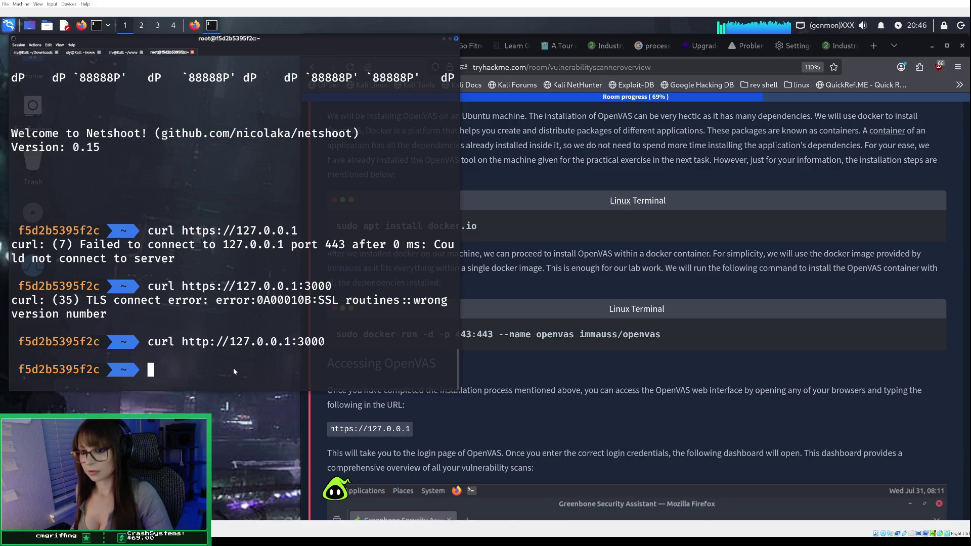
# Recall that command and insert the -vv verbose option before the URL, without running it
pyautogui.press('Up')
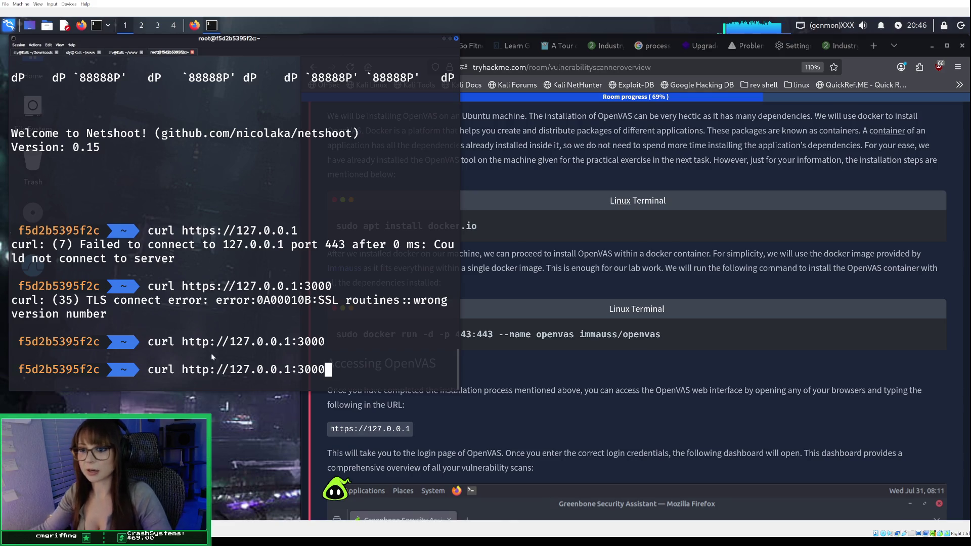
pyautogui.press('Left')
pyautogui.press('Left')
pyautogui.press('Left')
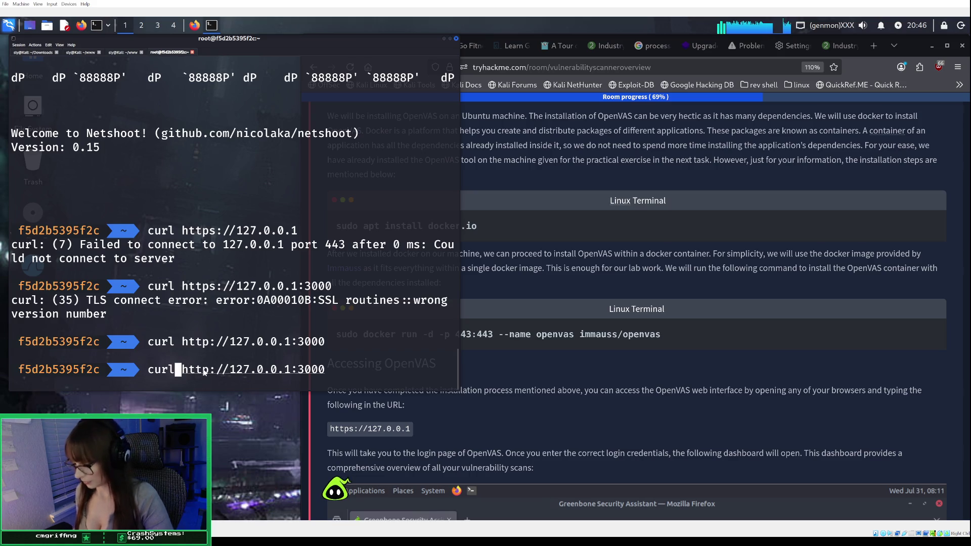
pyautogui.write('--')
pyautogui.press('BackSpace')
pyautogui.write('vvv')
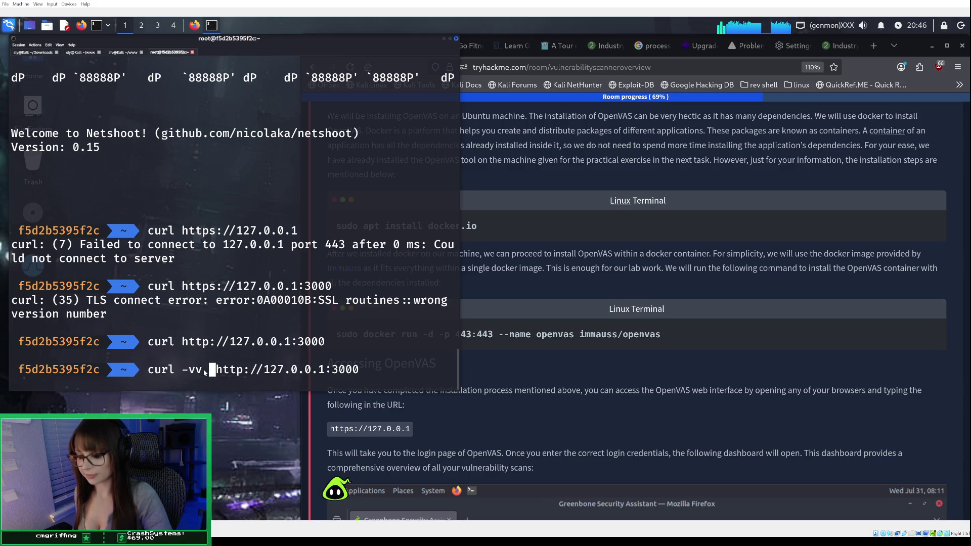
pyautogui.press('Return')
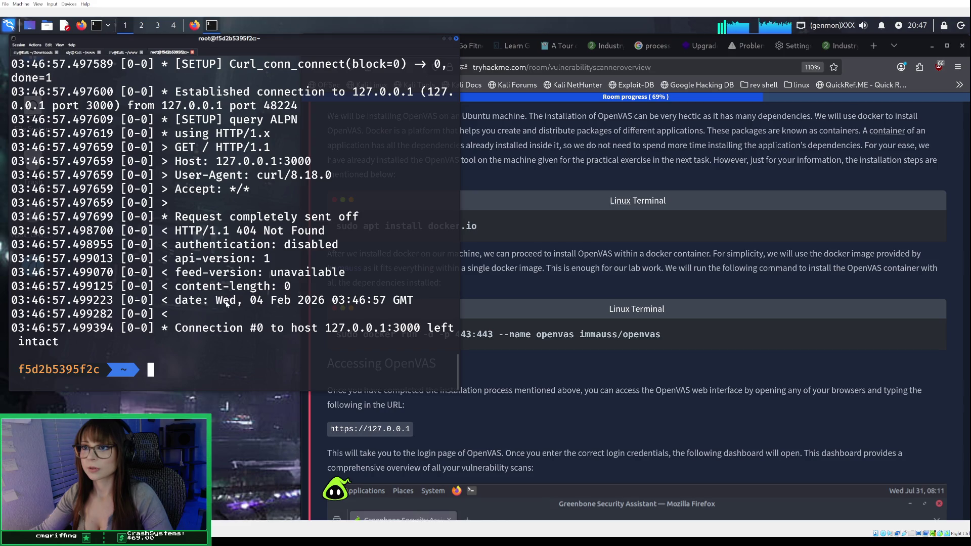
pyautogui.scroll(1, 227, 303)
pyautogui.scroll(1, 227, 303)
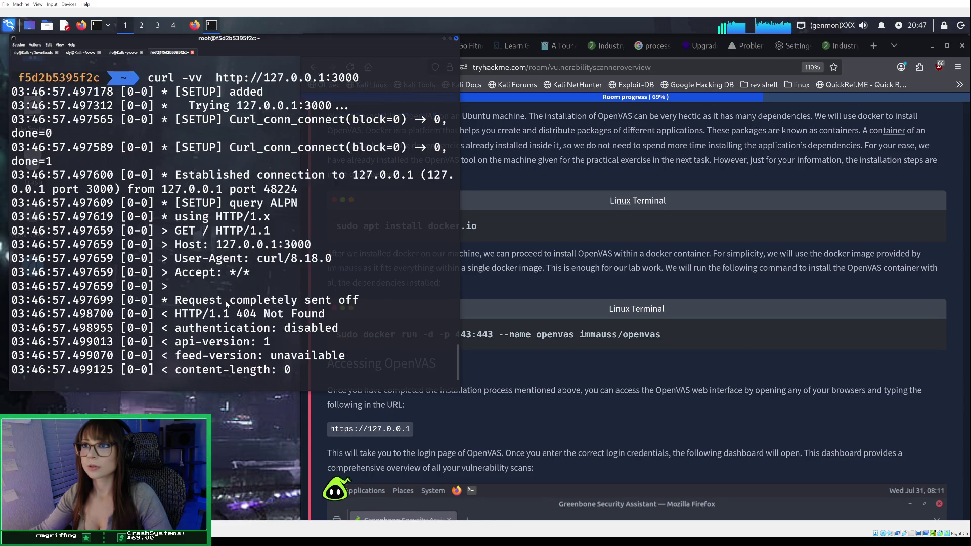
pyautogui.scroll(-2, 226, 304)
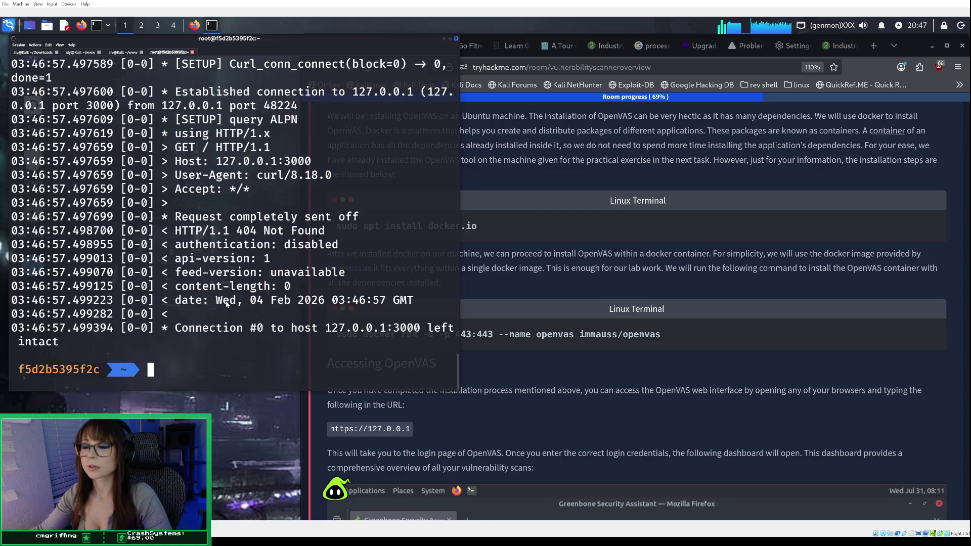
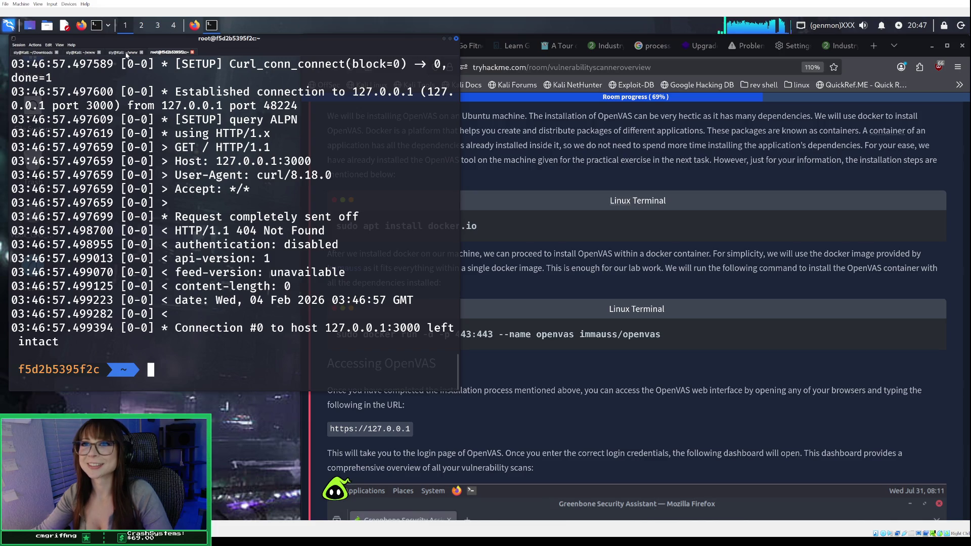
# Look over the top and GVM log terminal sessions, then settle on the ~/Downloads session
pyautogui.click(126, 52)
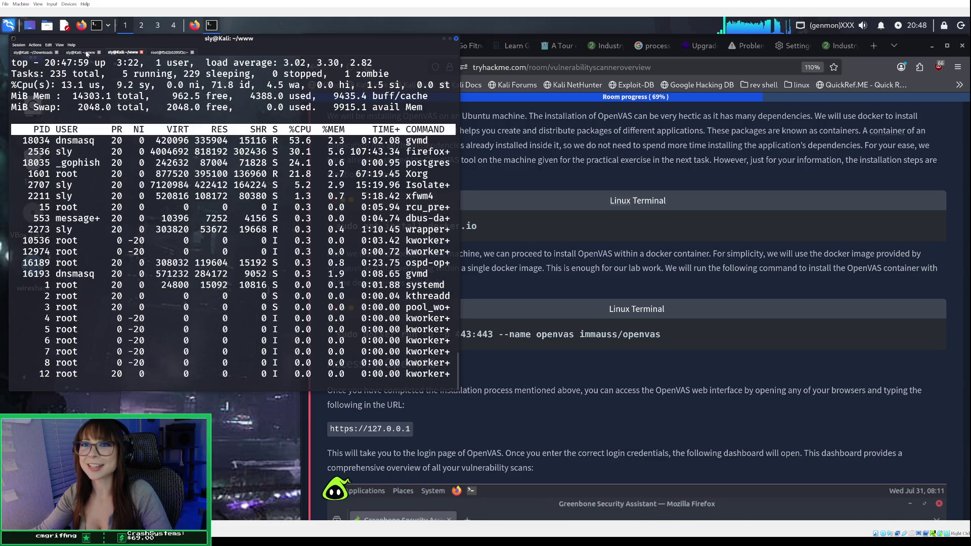
pyautogui.click(87, 53)
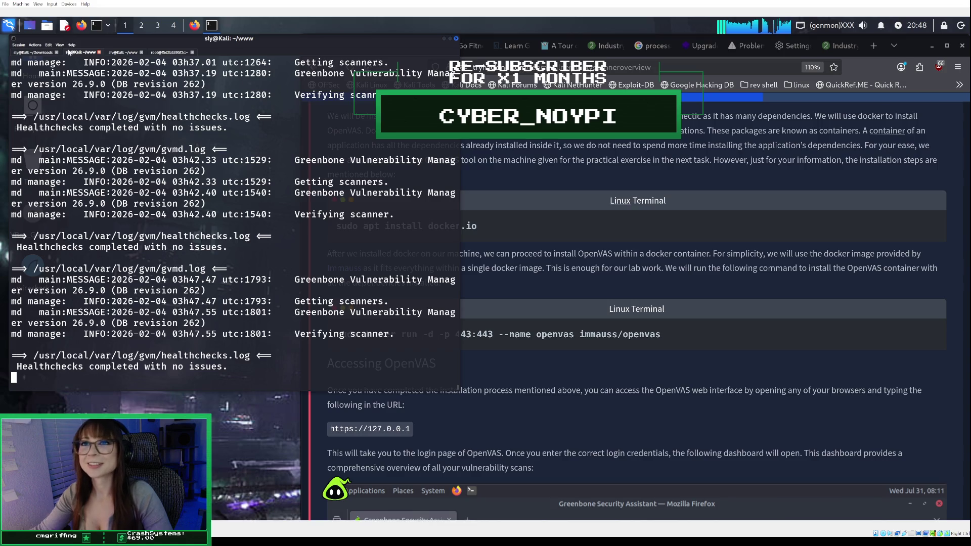
pyautogui.click(45, 53)
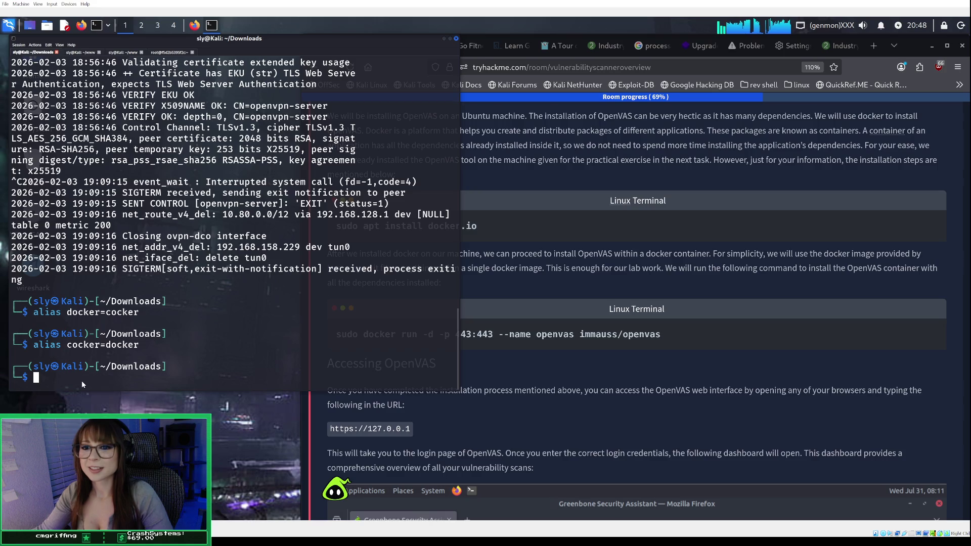
# Run docker ps -a to confirm the openvas container is healthy on port 443
pyautogui.write('docker ps -a')
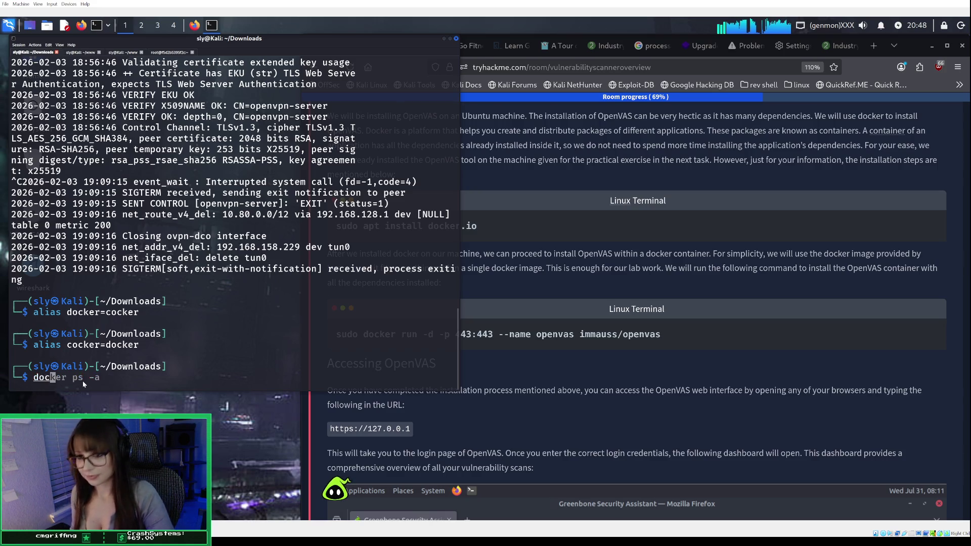
pyautogui.press('BackSpace')
pyautogui.write('cocker')
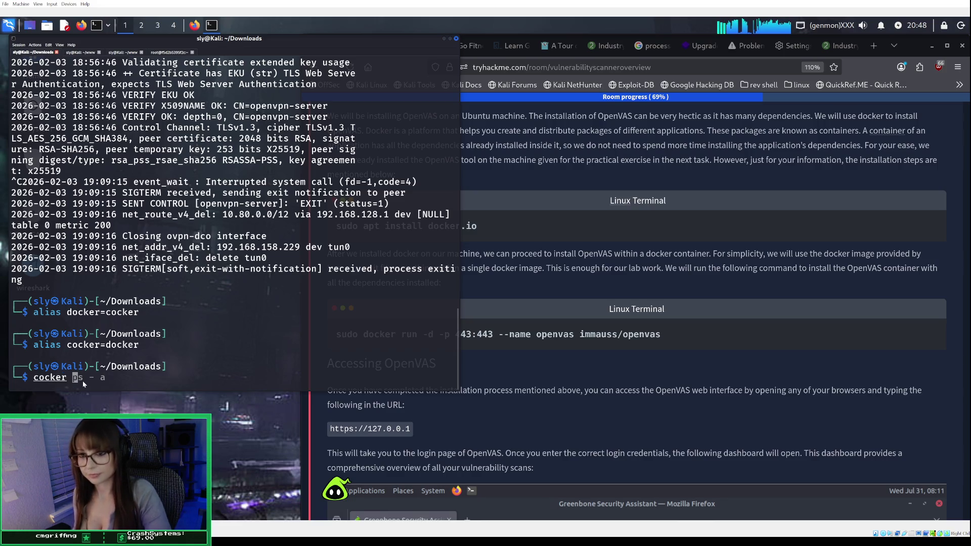
pyautogui.press('BackSpace')
pyautogui.press('BackSpace')
pyautogui.press('BackSpace')
pyautogui.write('docker')
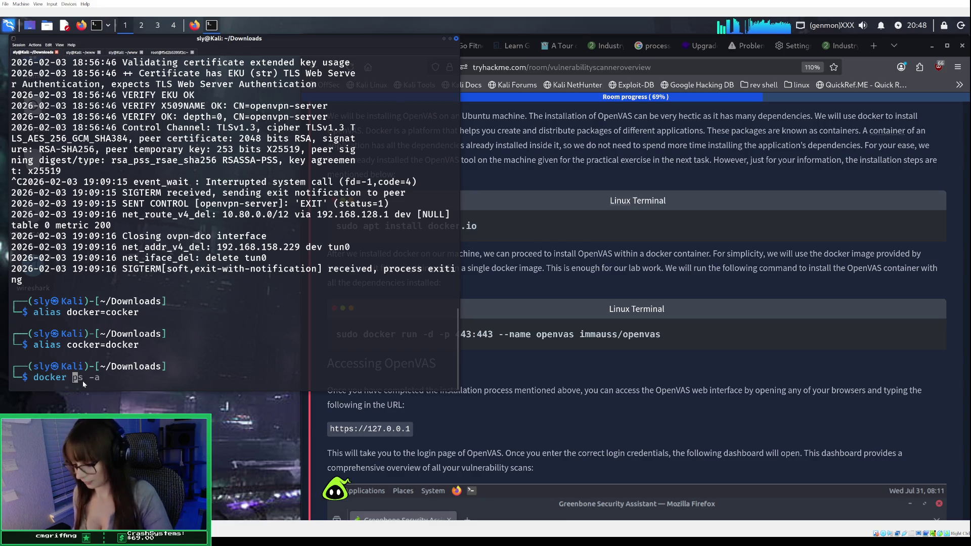
pyautogui.press('Right')
pyautogui.press('Return')
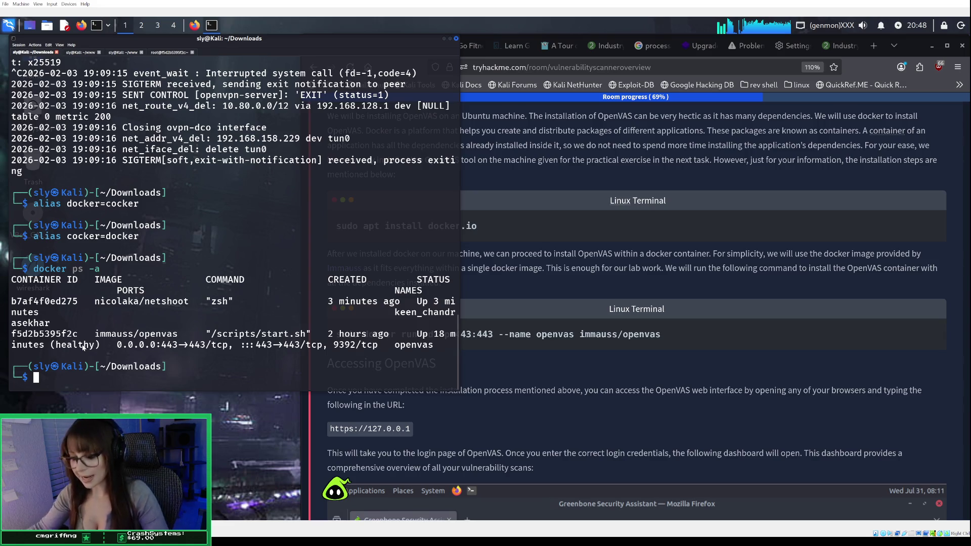
pyautogui.click(129, 52)
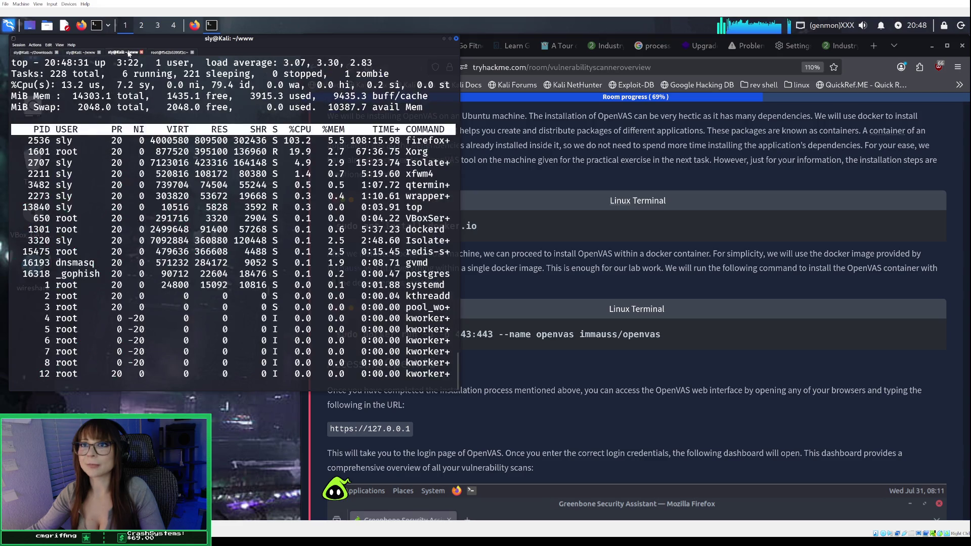
# Check the GVM logs session, then move to the root@f5d2b5395f2c container shell
pyautogui.click(85, 53)
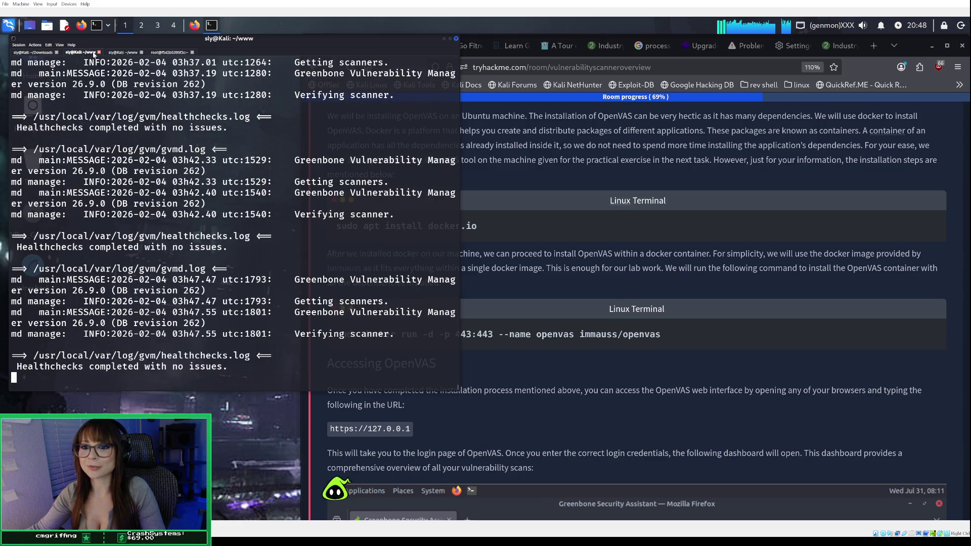
pyautogui.click(163, 53)
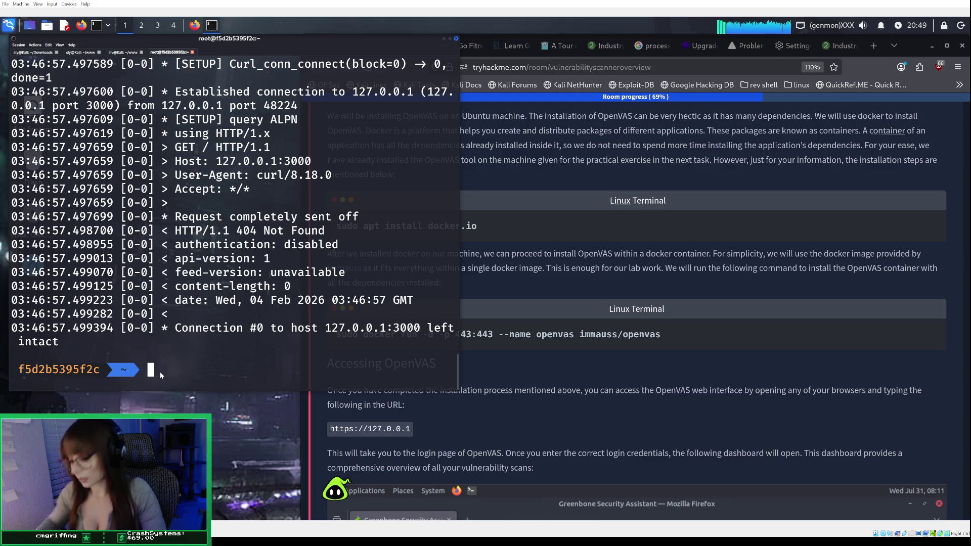
pyautogui.press('Up')
pyautogui.press('Left')
pyautogui.press('Left')
pyautogui.press('Left')
pyautogui.press('BackSpace')
pyautogui.press('Delete')
pyautogui.press('Delete')
pyautogui.press('Delete')
pyautogui.write('443')
pyautogui.press('Left')
pyautogui.press('Left')
pyautogui.press('Left')
pyautogui.press('Left')
pyautogui.press('Left')
pyautogui.press('Left')
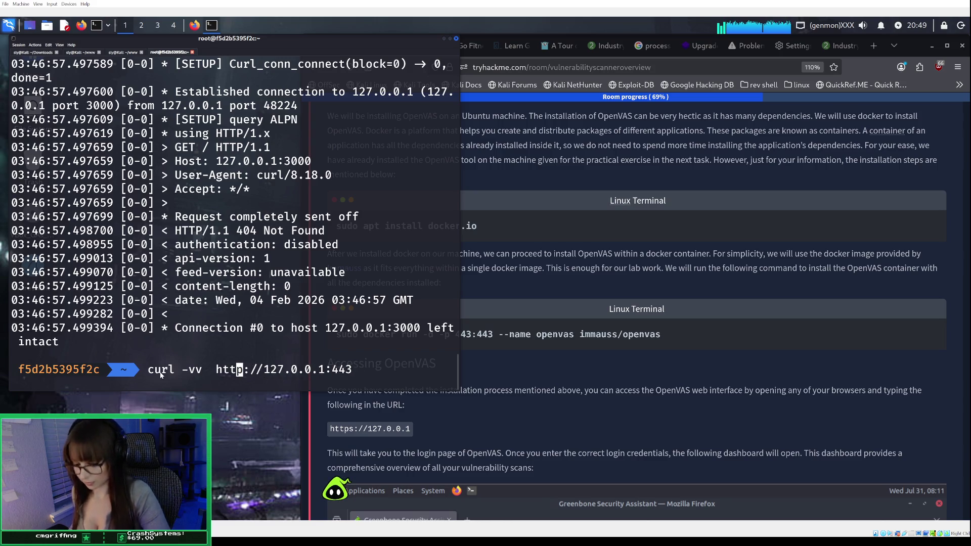
pyautogui.press('Right')
pyautogui.write('s')
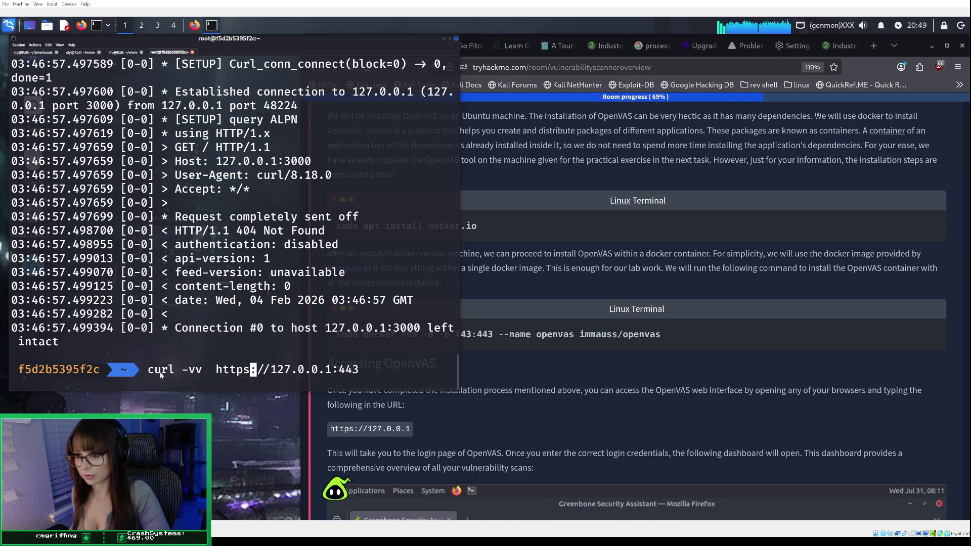
pyautogui.press('Return')
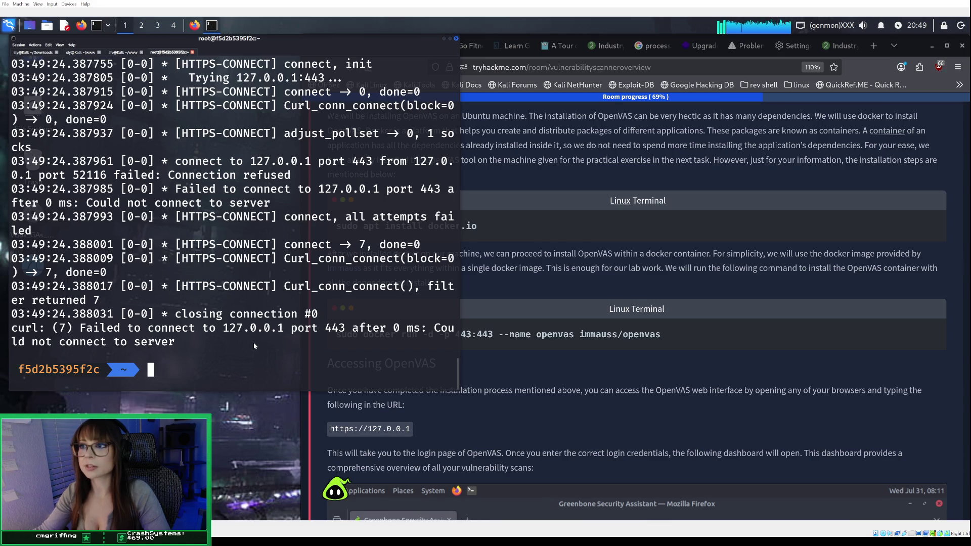
pyautogui.scroll(1, 253, 342)
pyautogui.scroll(1, 253, 342)
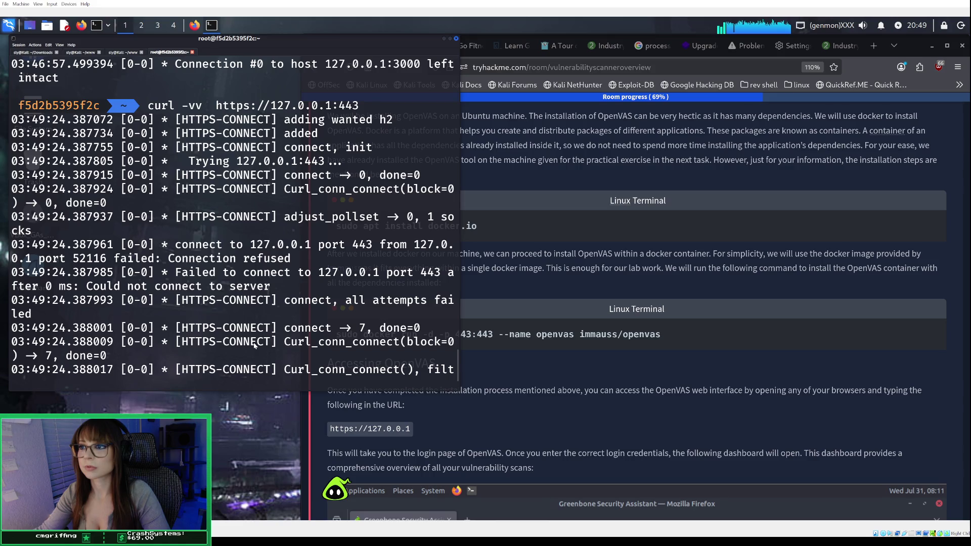
pyautogui.scroll(-2, 254, 344)
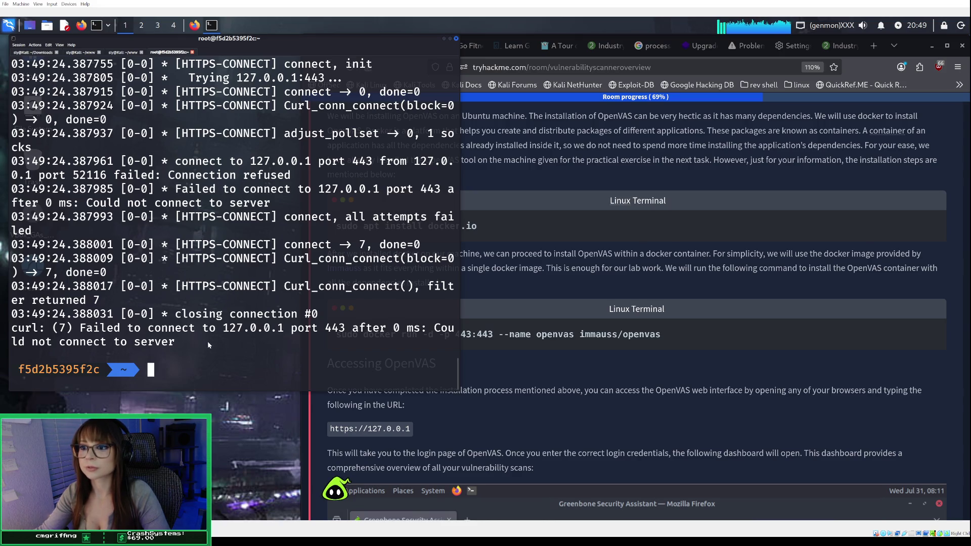
pyautogui.scroll(1, 312, 134)
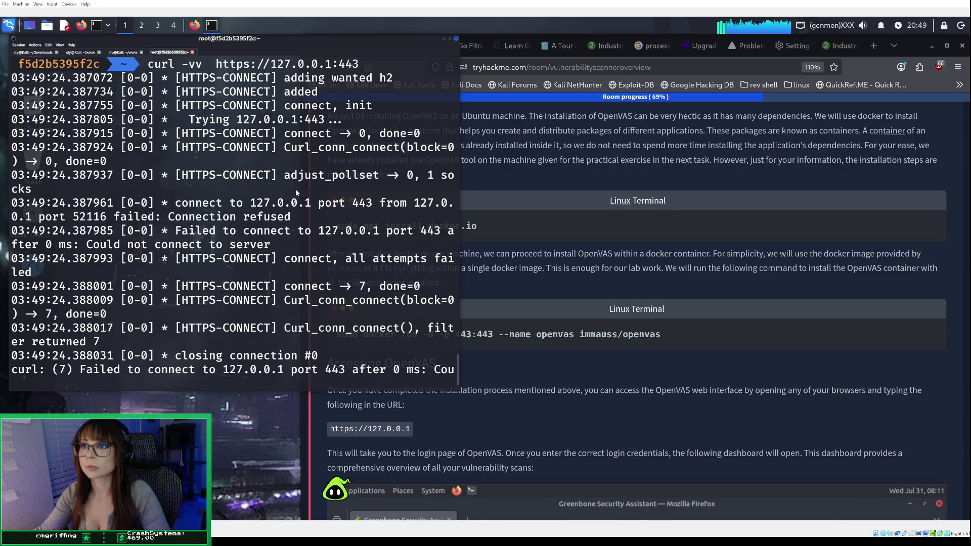
pyautogui.scroll(-1, 286, 233)
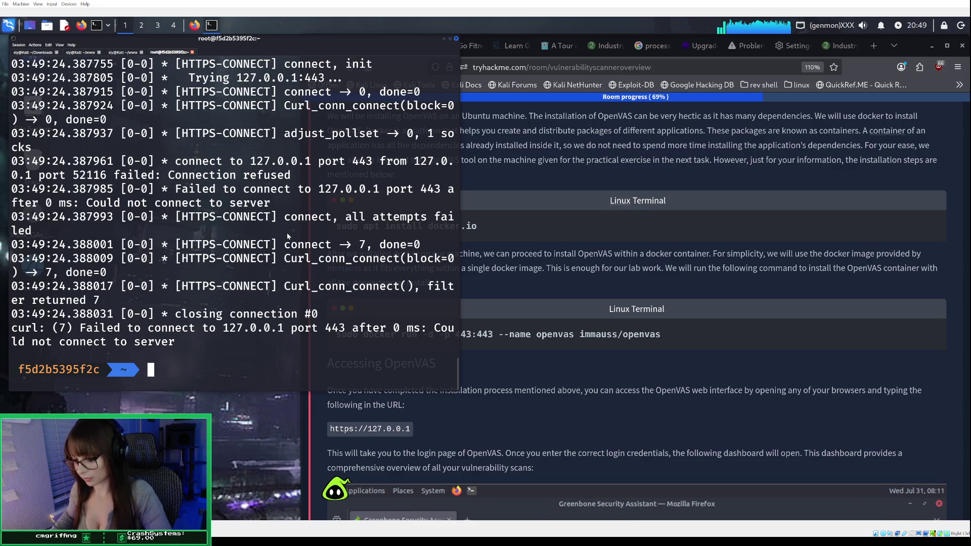
pyautogui.press('Up')
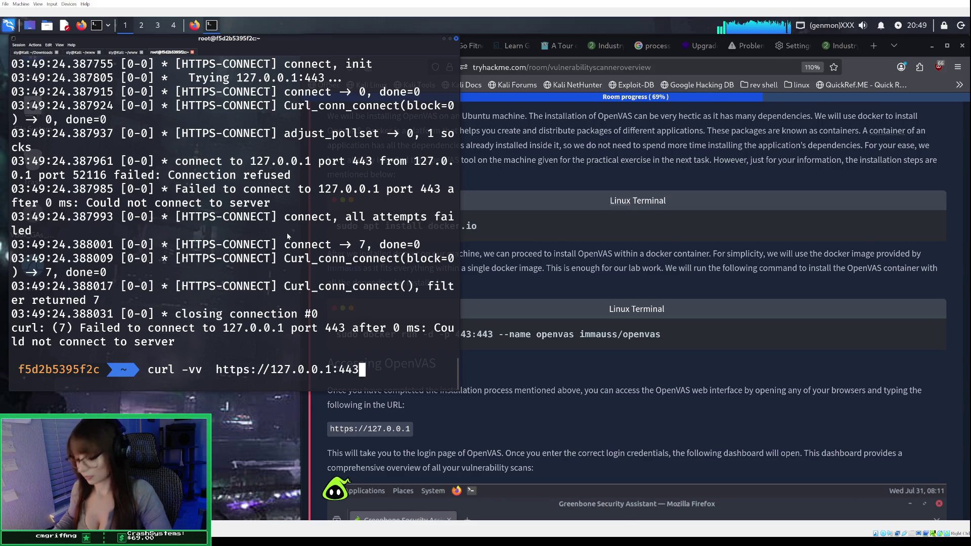
pyautogui.press('Left')
pyautogui.press('Left')
pyautogui.press('Left')
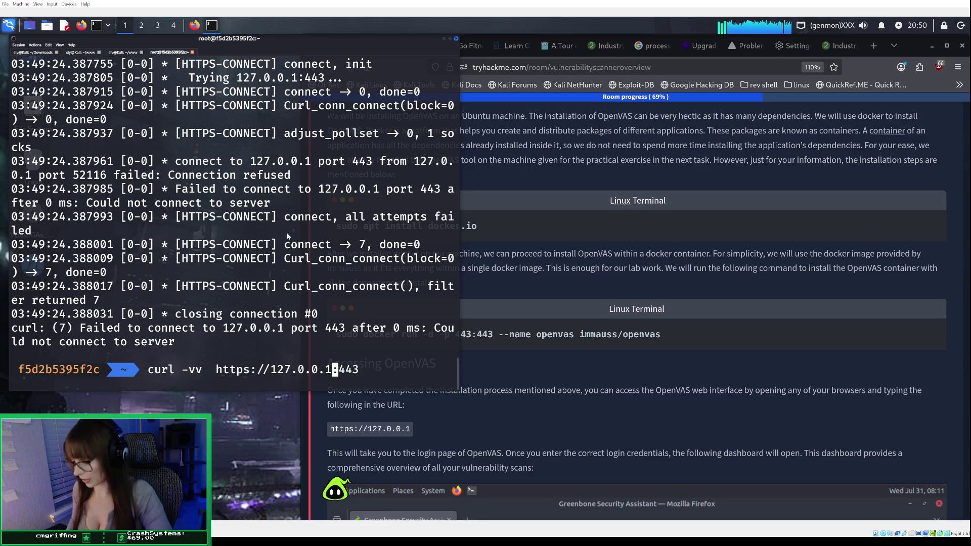
pyautogui.press('Return')
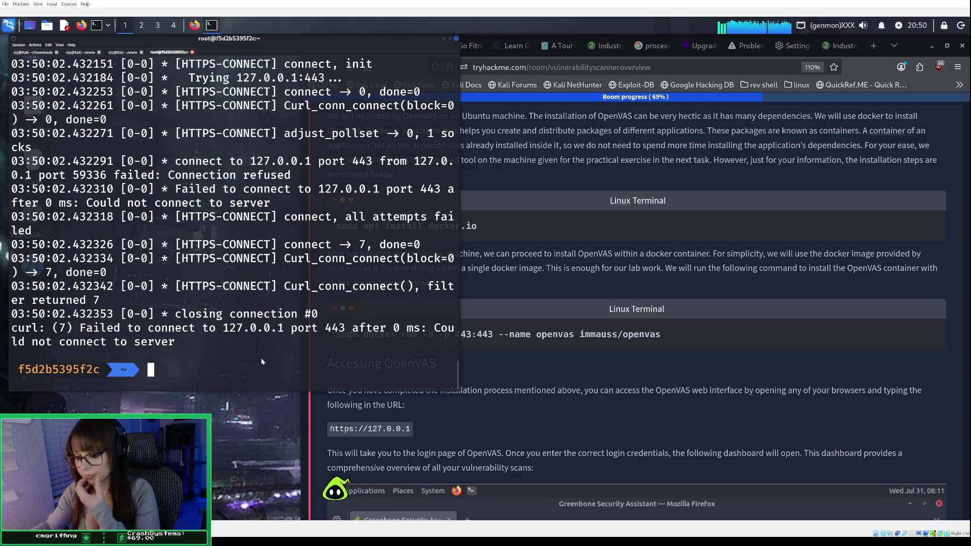
# Change the recalled curl request's port from 443 to 9392 and run it over HTTPS
pyautogui.press('Up')
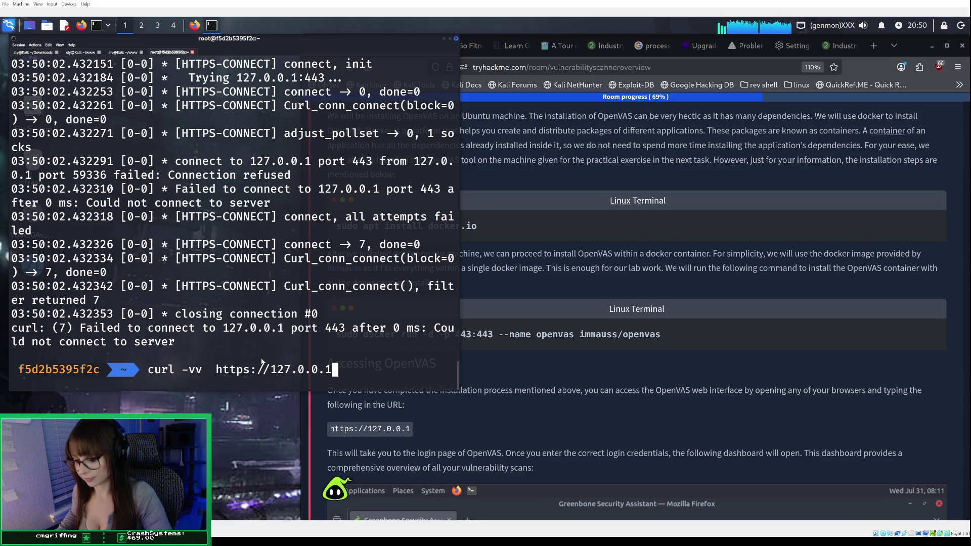
pyautogui.press('Left')
pyautogui.press('Left')
pyautogui.press('Left')
pyautogui.press('Left')
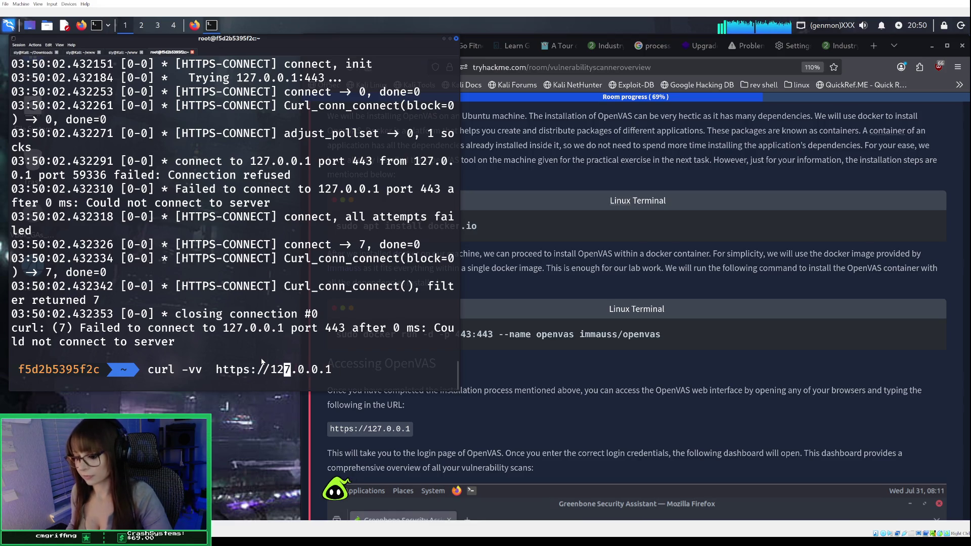
pyautogui.hotkey('ctrl', 'k')
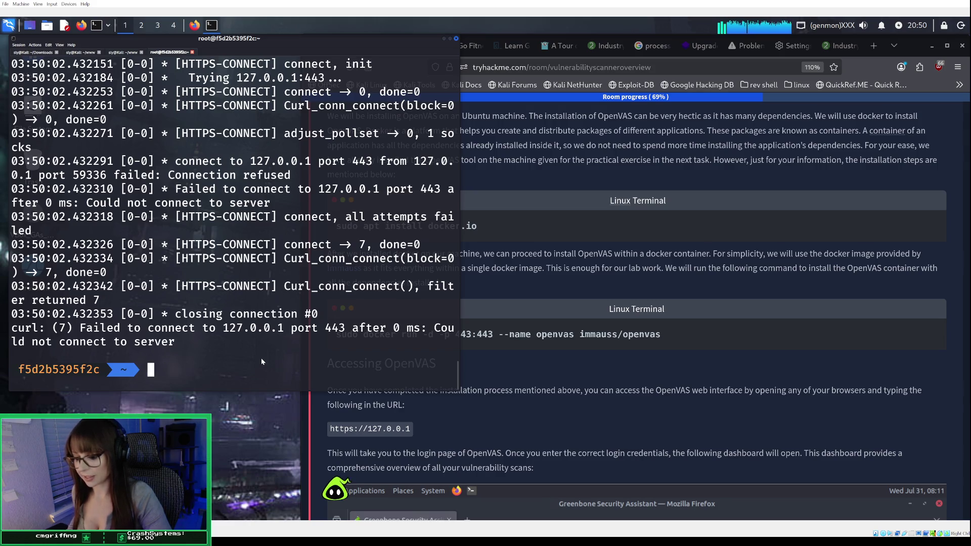
pyautogui.press('Up')
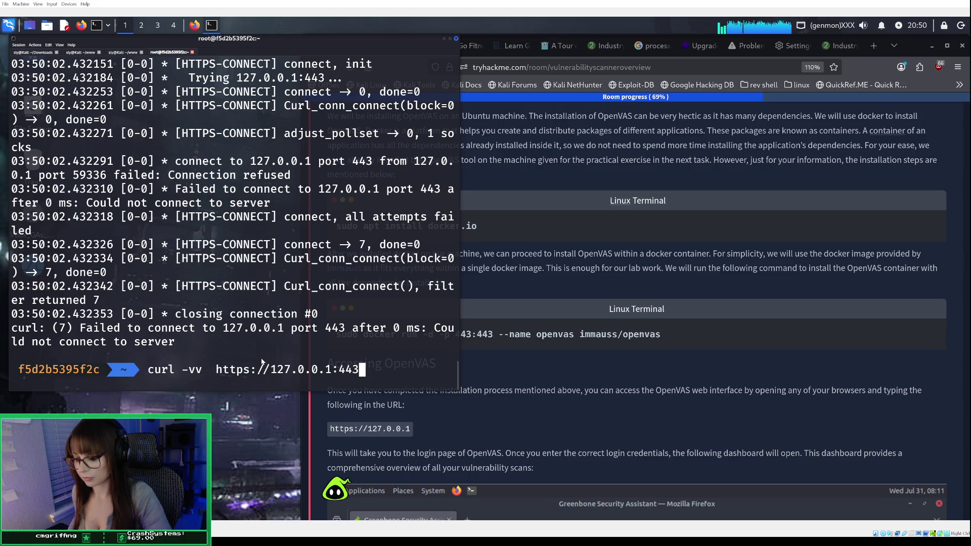
pyautogui.press('Left')
pyautogui.press('Left')
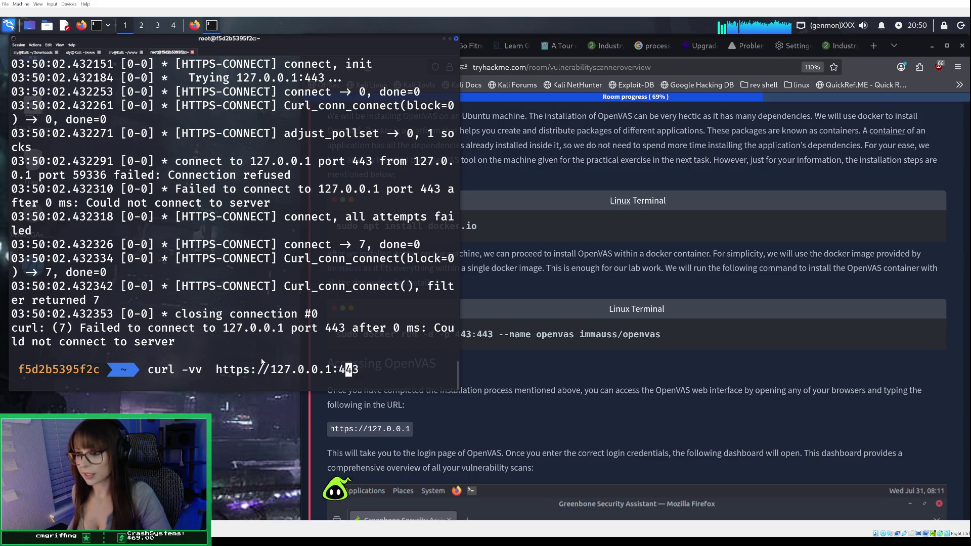
pyautogui.press('Left')
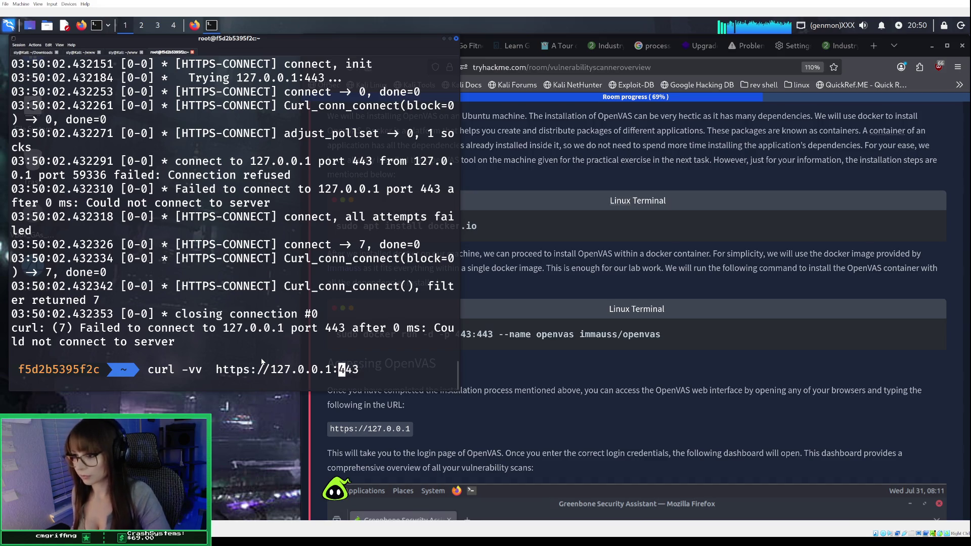
pyautogui.press('Delete')
pyautogui.press('Delete')
pyautogui.press('Delete')
pyautogui.write('93')
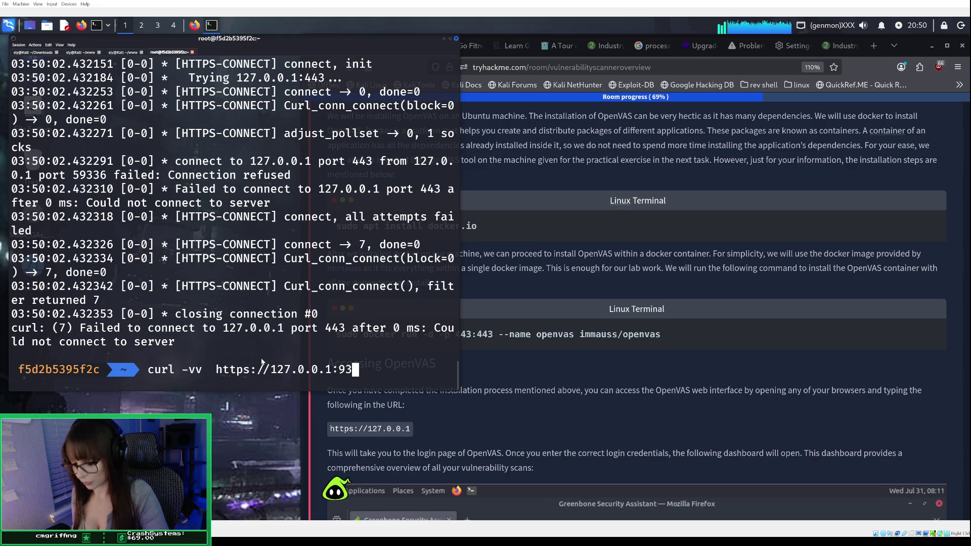
pyautogui.write('92')
pyautogui.press('Return')
pyautogui.press('Up')
pyautogui.press('Left')
pyautogui.press('Left')
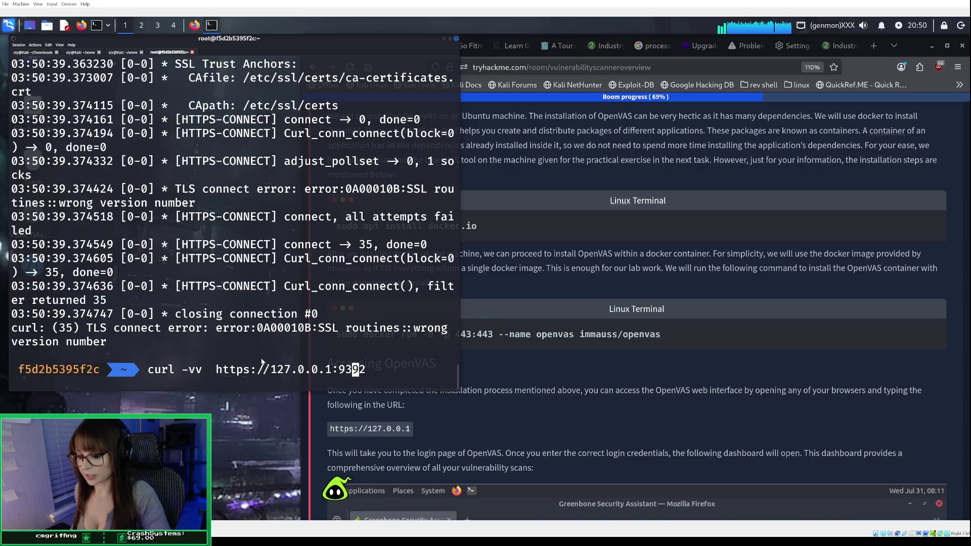
pyautogui.press('Right')
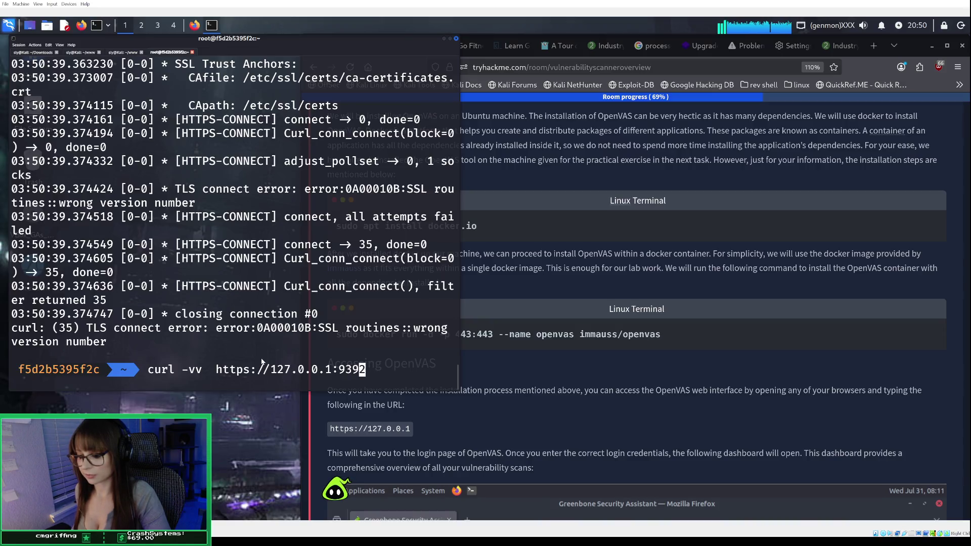
pyautogui.press('Left')
pyautogui.press('Left')
pyautogui.press('Left')
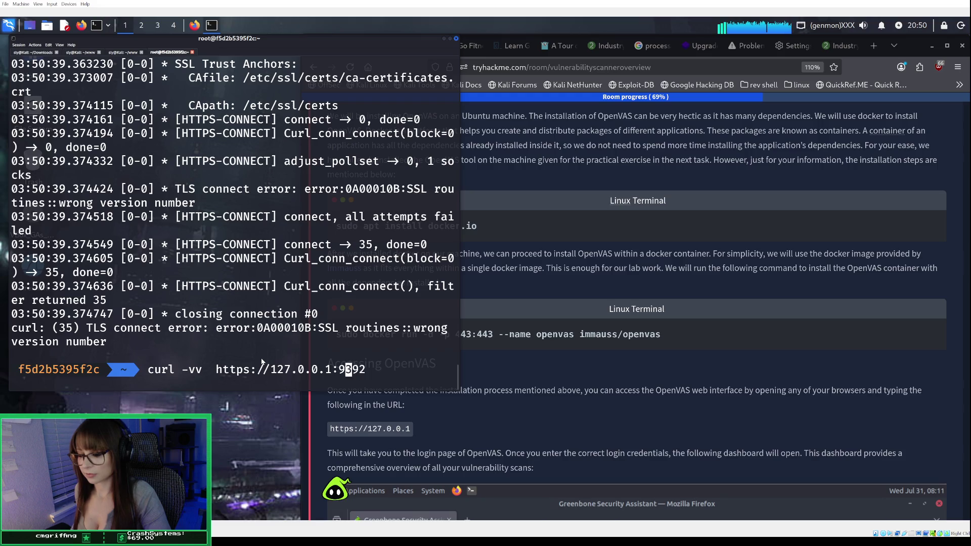
pyautogui.press('Left')
pyautogui.press('Left')
pyautogui.press('Left')
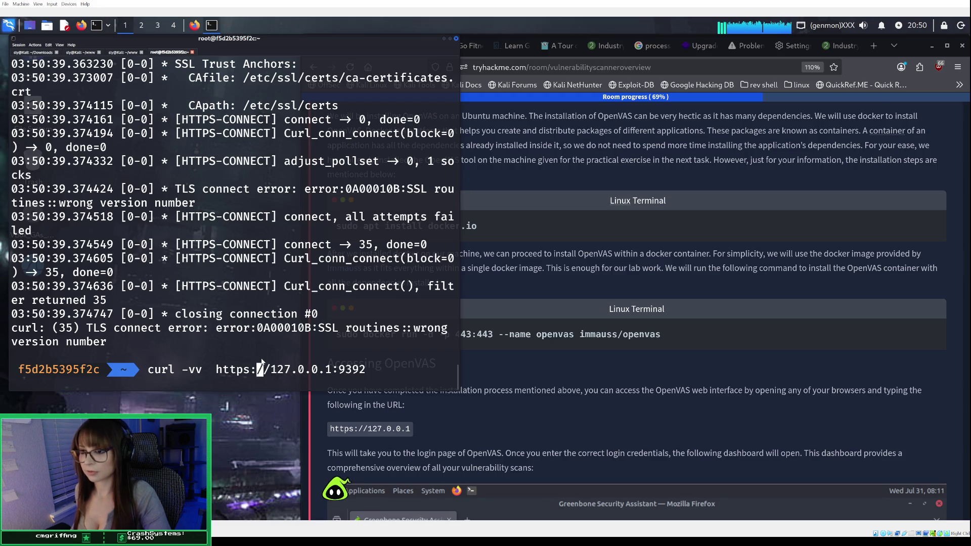
pyautogui.press('BackSpace')
pyautogui.press('Return')
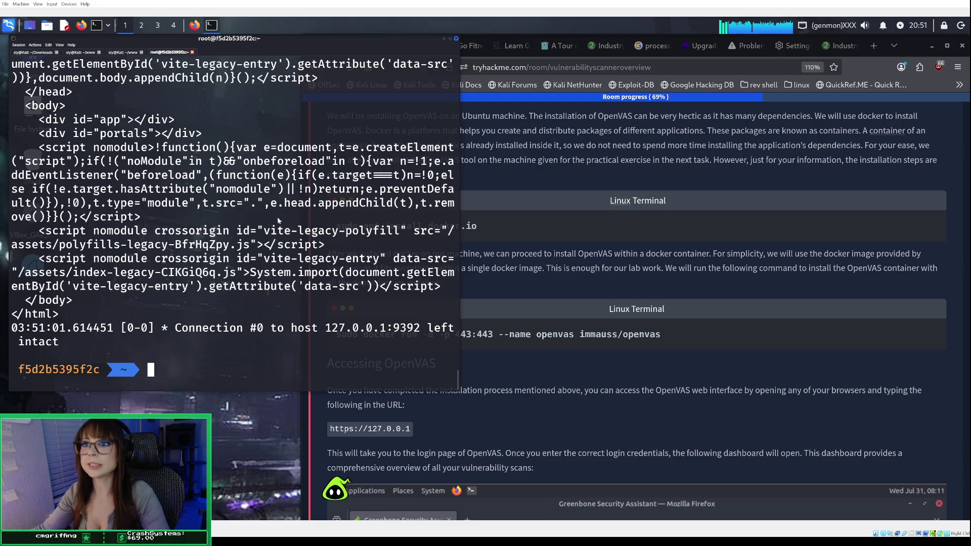
pyautogui.scroll(4, 277, 216)
pyautogui.scroll(8, 274, 225)
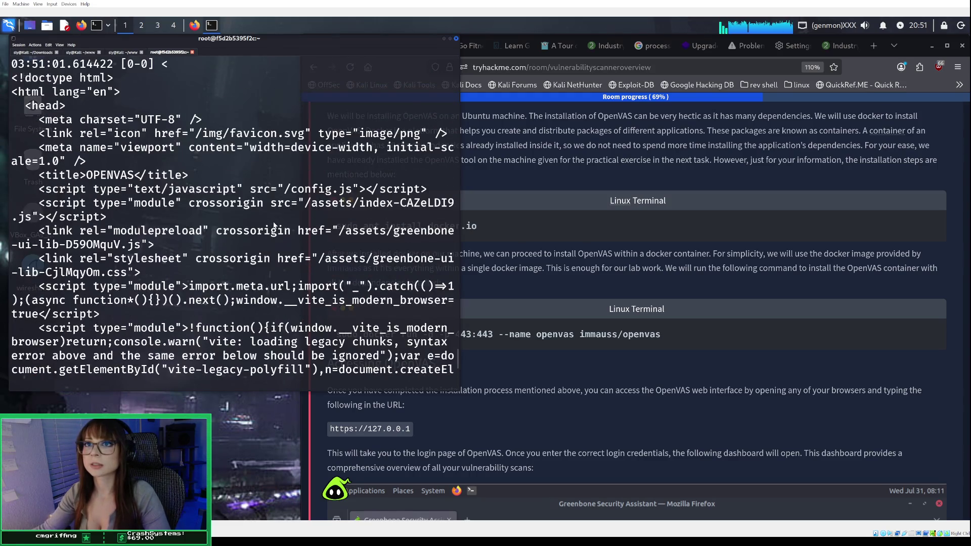
pyautogui.scroll(2, 274, 225)
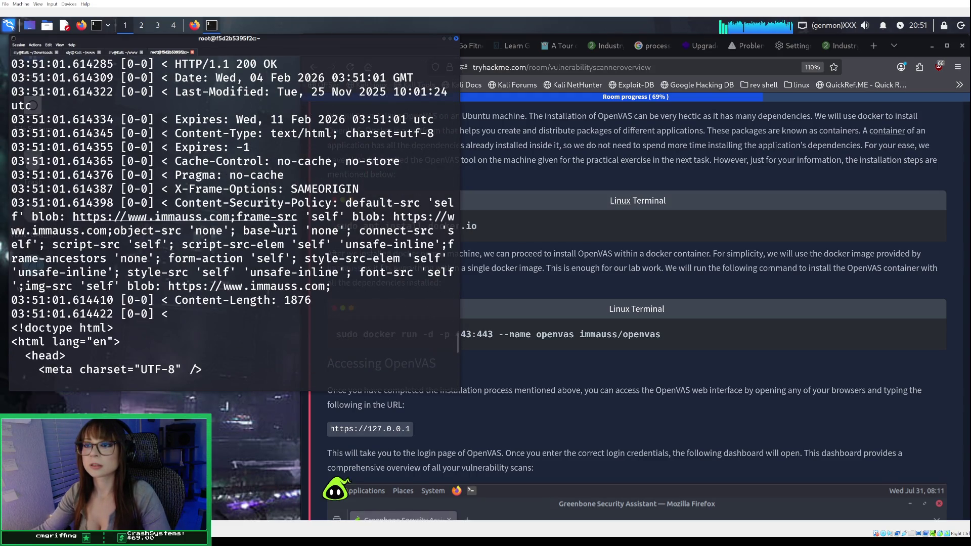
pyautogui.scroll(-2, 273, 225)
pyautogui.scroll(-1, 273, 225)
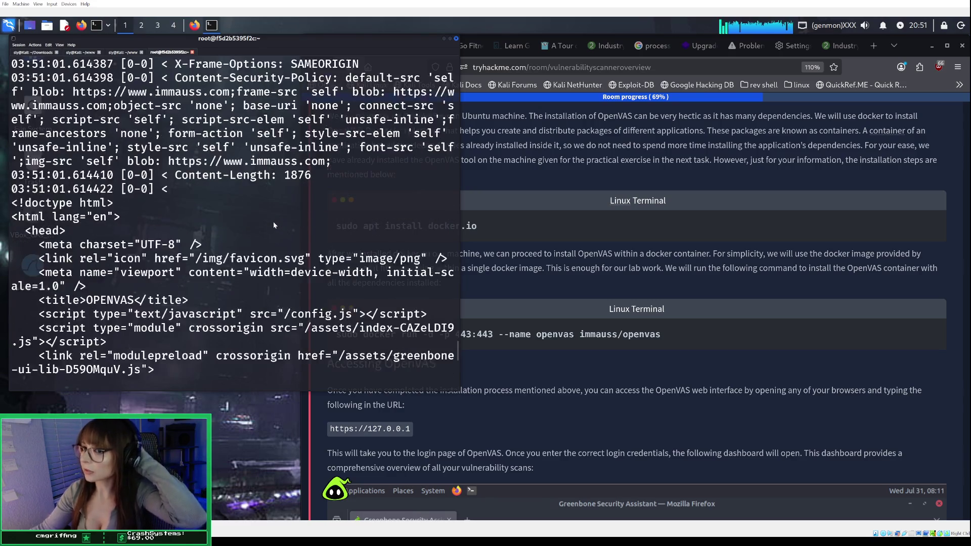
pyautogui.scroll(-1, 274, 225)
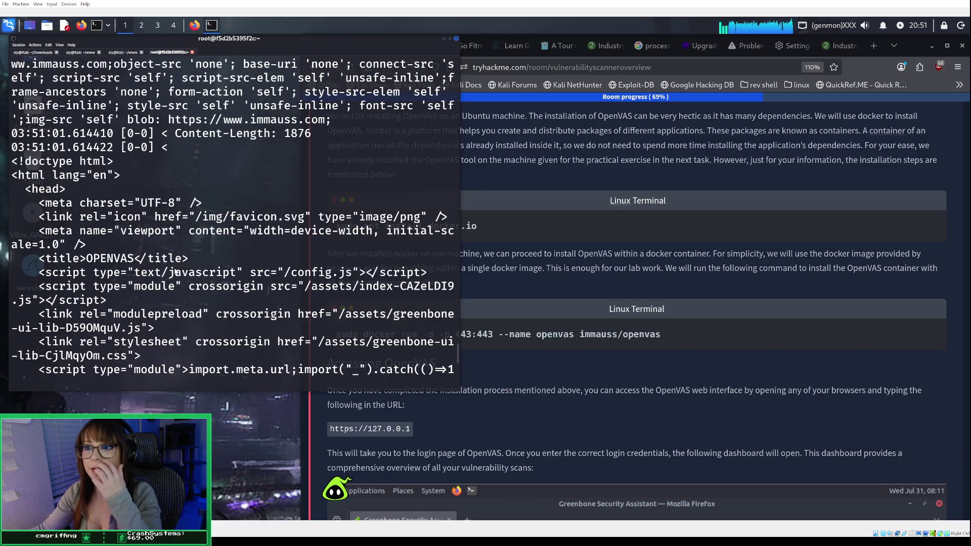
pyautogui.scroll(-1, 184, 271)
pyautogui.scroll(-2, 185, 272)
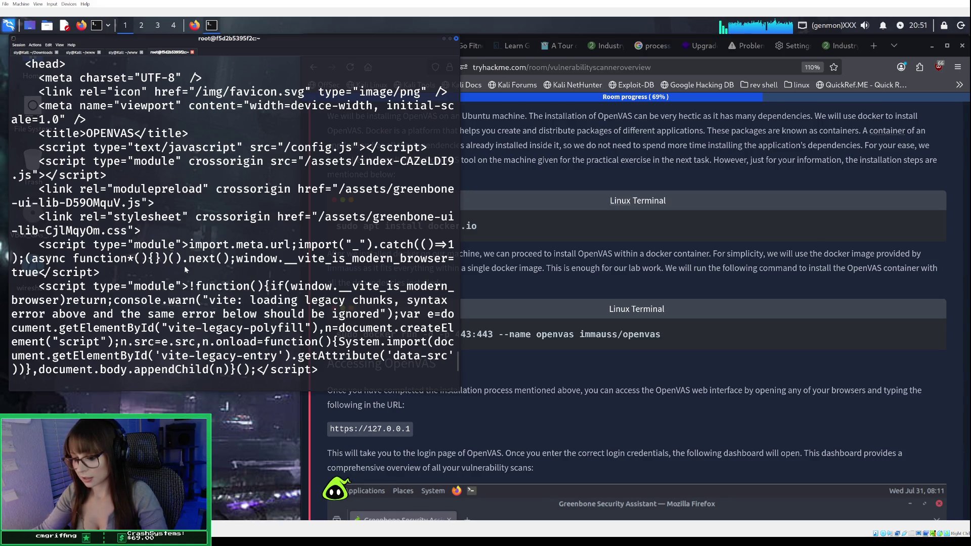
pyautogui.click(750, 44)
pyautogui.click(603, 71)
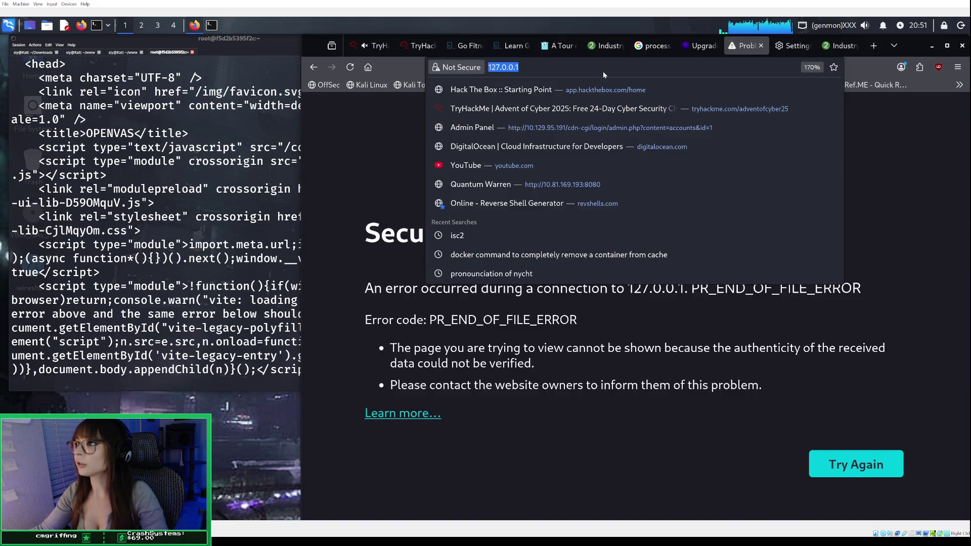
pyautogui.write('https://127.0.0.1:939')
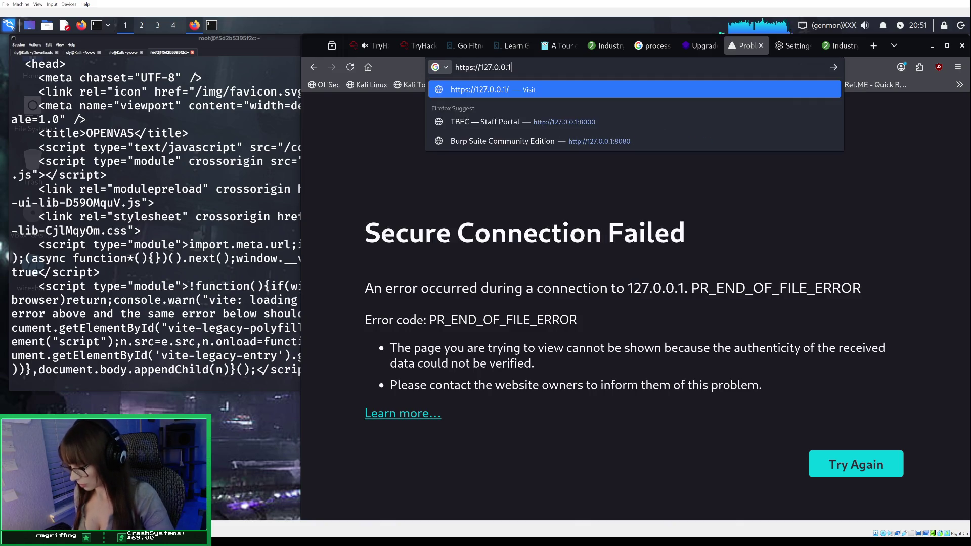
pyautogui.write('2')
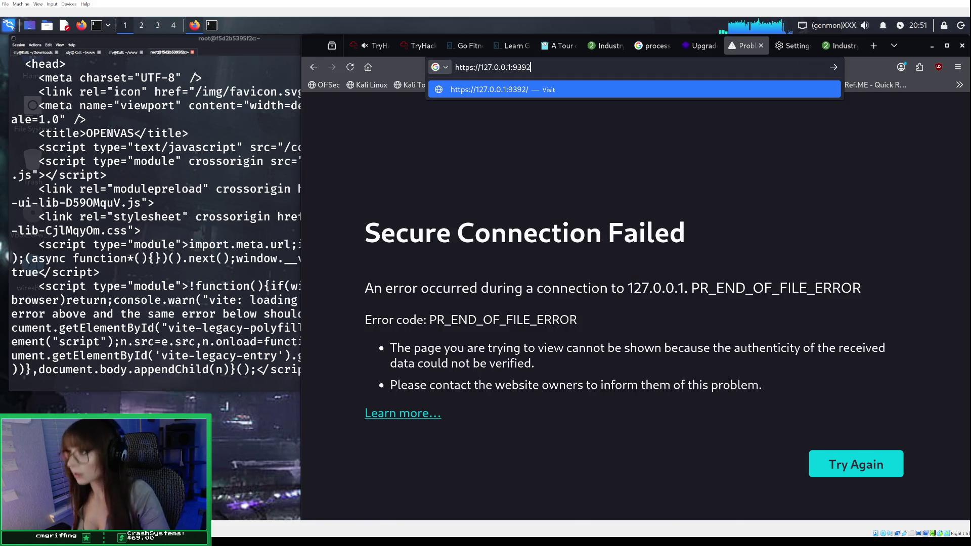
pyautogui.press('Return')
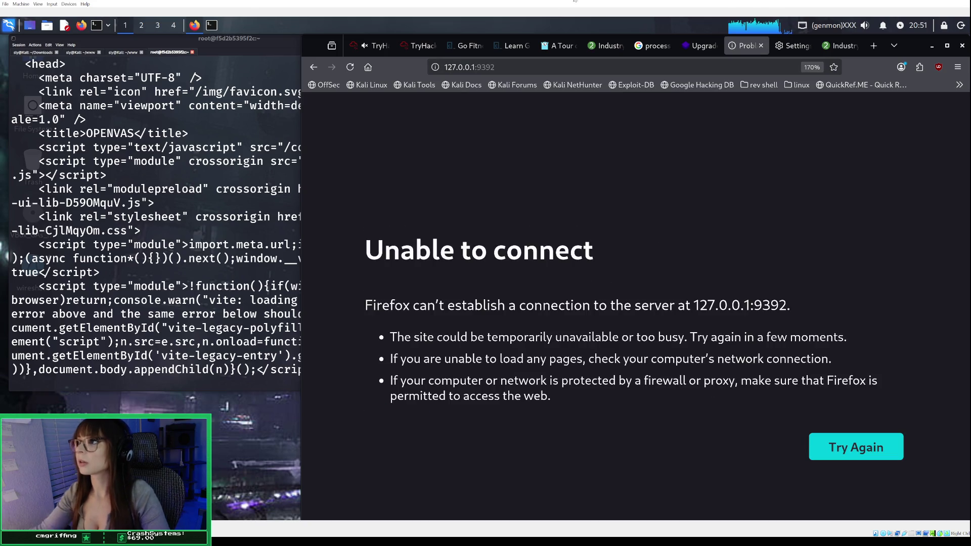
pyautogui.click(487, 68)
pyautogui.click(486, 67)
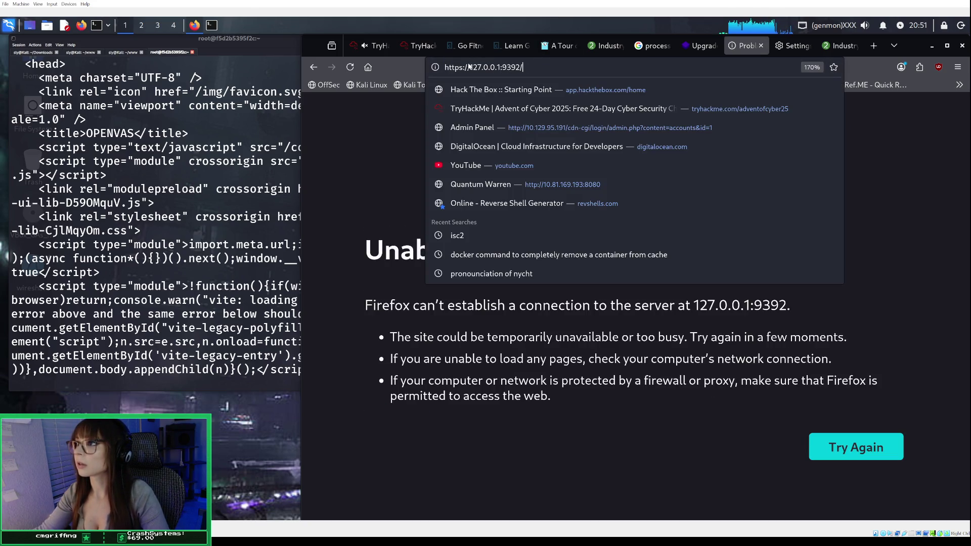
pyautogui.press('BackSpace')
pyautogui.press('Return')
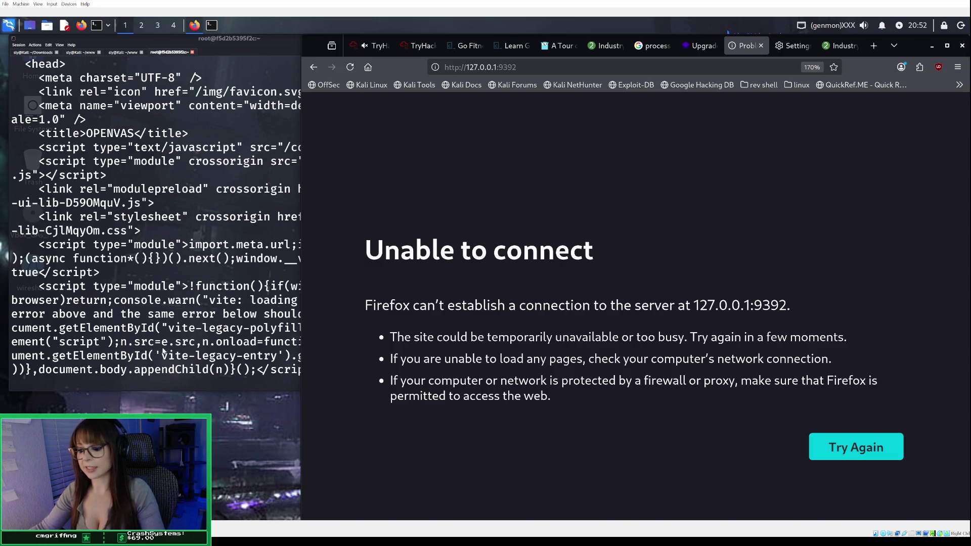
# Raise QTerminal above Firefox to show the curl output with the OPENVAS HTML
pyautogui.click(198, 369)
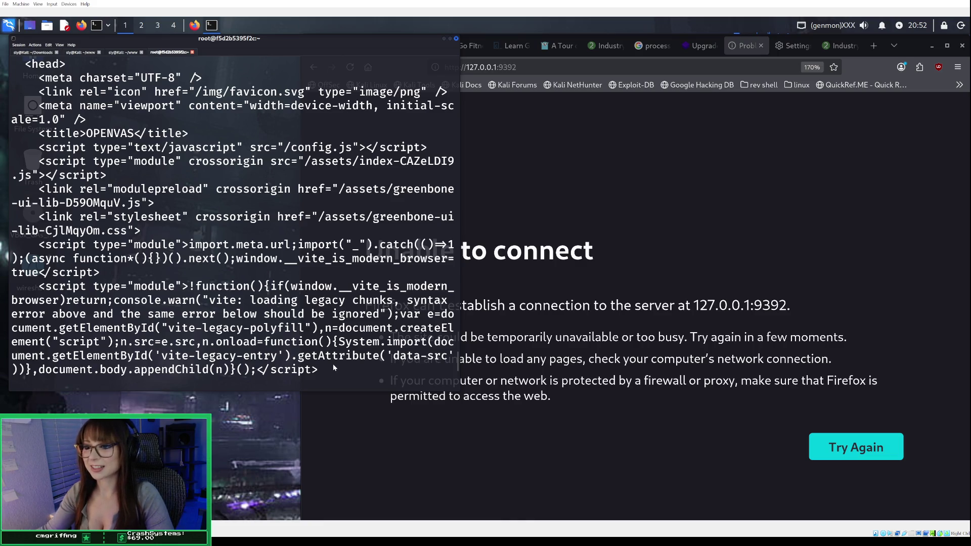
# Run ip inside the container and read its usage output
pyautogui.scroll(-4, 332, 365)
pyautogui.scroll(-3, 333, 365)
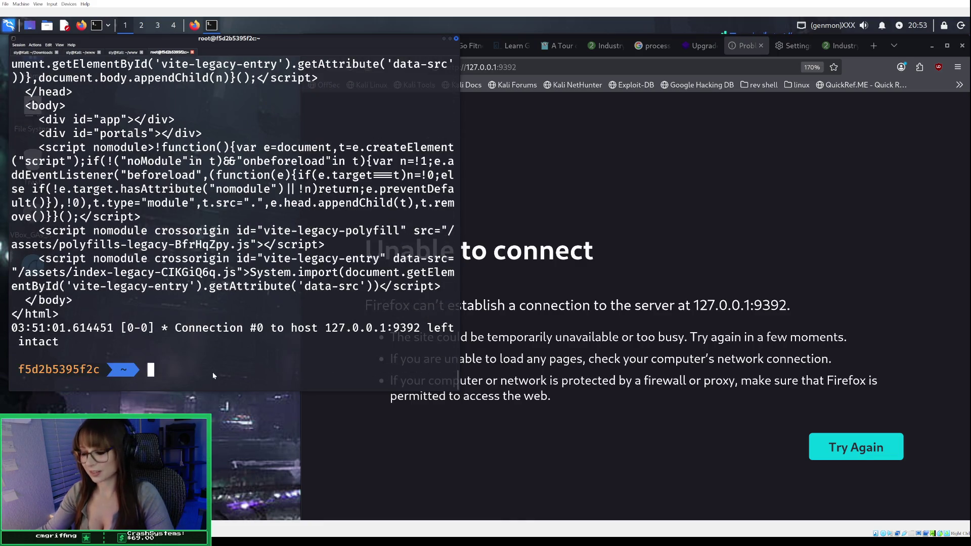
pyautogui.write('bvac')
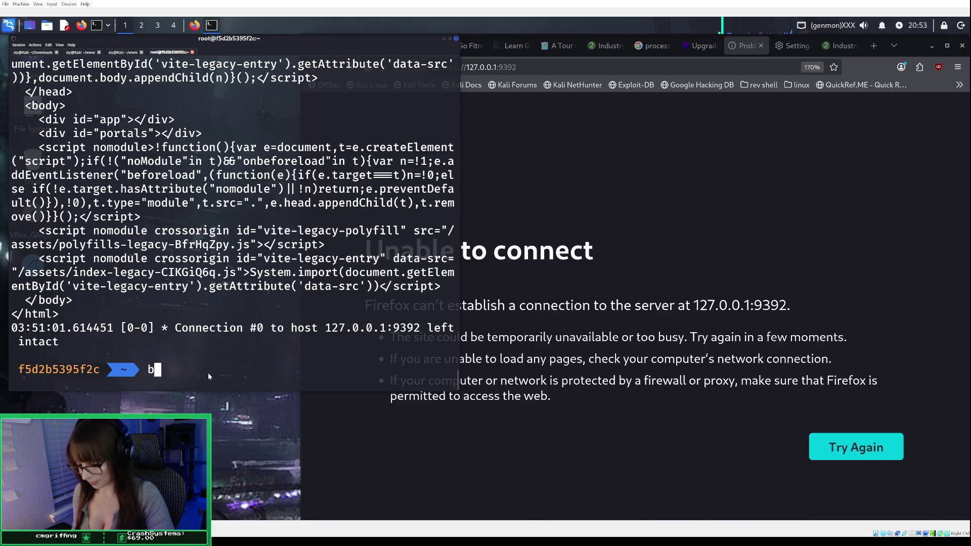
pyautogui.write('k')
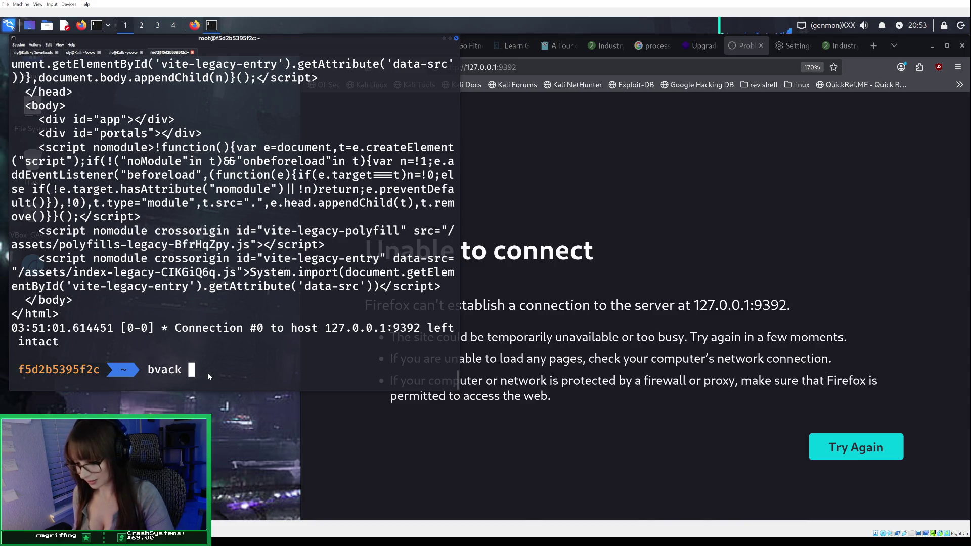
pyautogui.press('BackSpace')
pyautogui.press('BackSpace')
pyautogui.press('BackSpace')
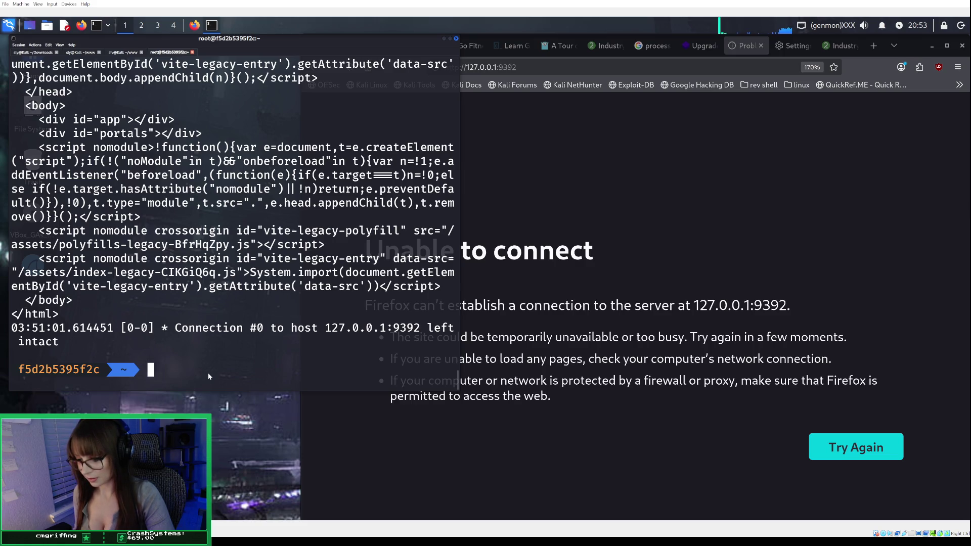
pyautogui.write('ip')
pyautogui.press('Return')
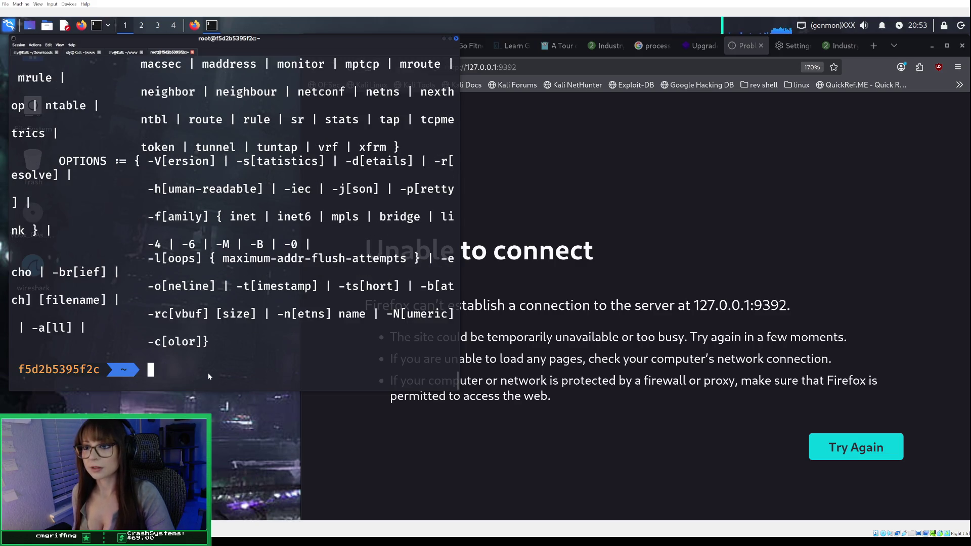
pyautogui.scroll(2, 310, 268)
pyautogui.scroll(-2, 312, 271)
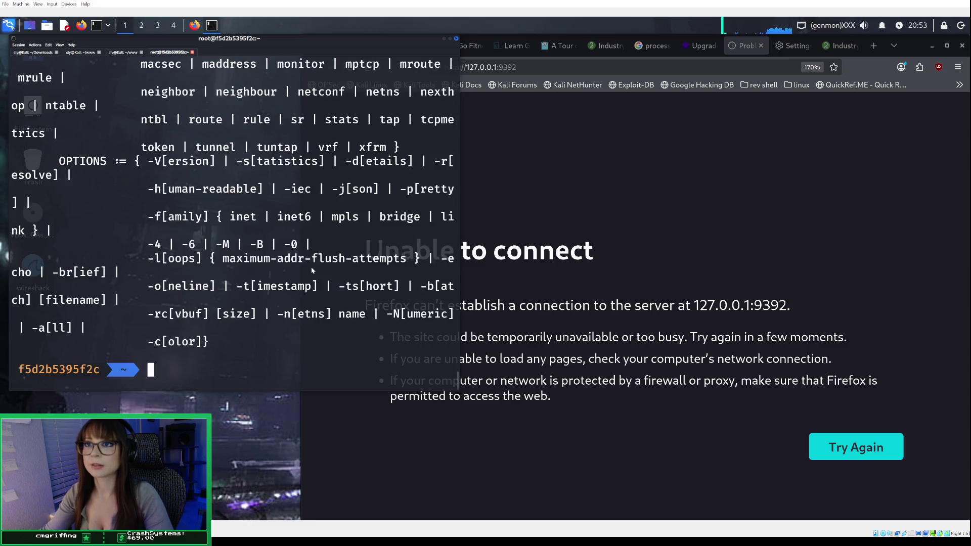
pyautogui.scroll(3, 199, 123)
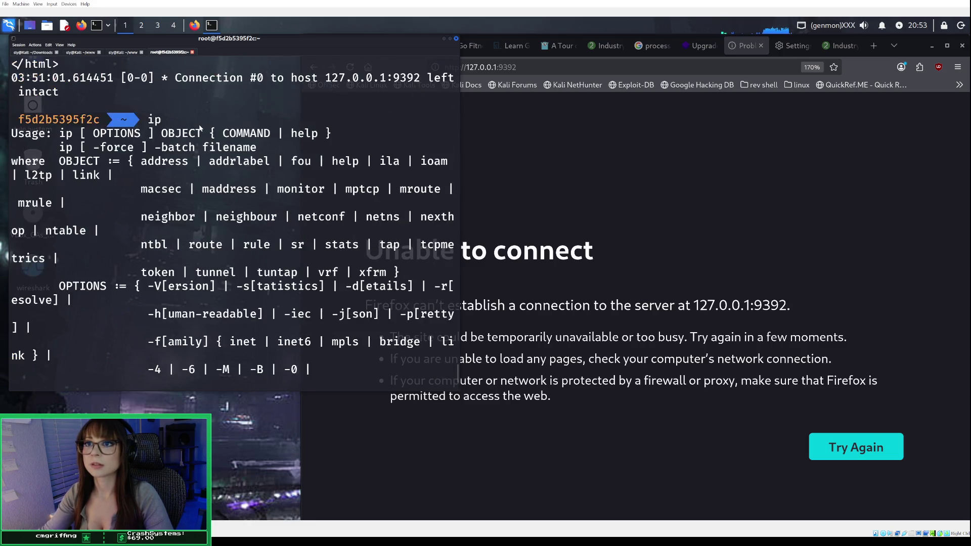
pyautogui.scroll(-3, 200, 127)
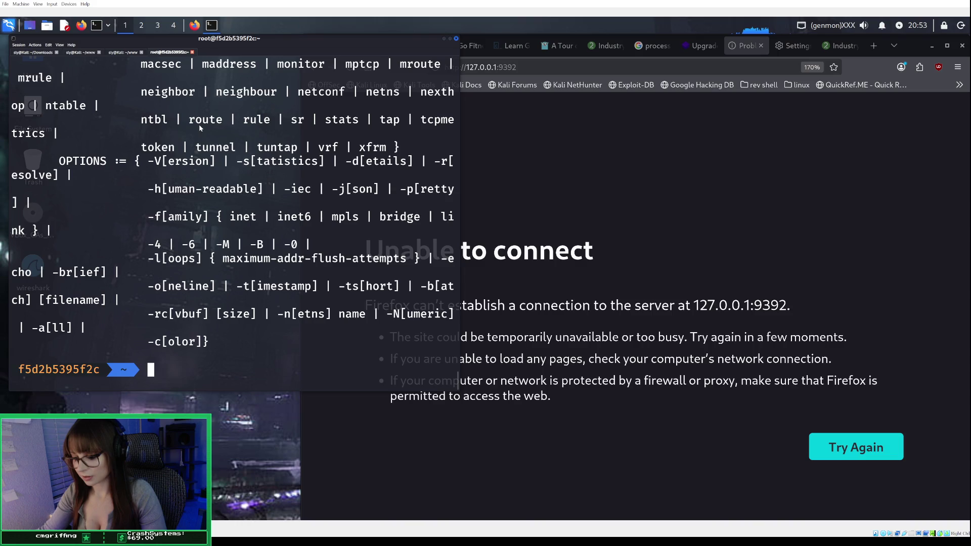
# List interfaces with ip a, showing eth0 at 172.17.0.2/16, then try openvas -l (command not found)
pyautogui.write('ip a')
pyautogui.press('Return')
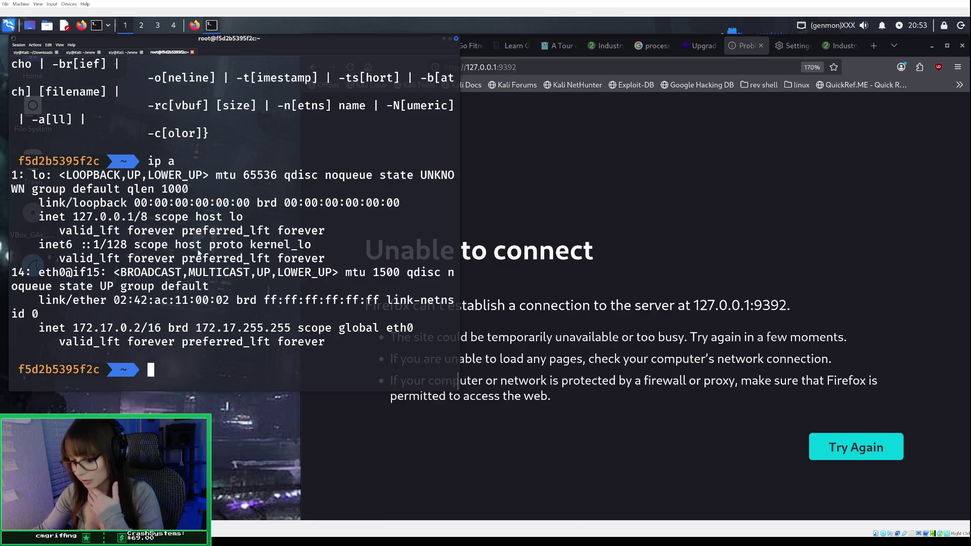
pyautogui.write('openvas -l')
pyautogui.press('Return')
pyautogui.click(194, 24)
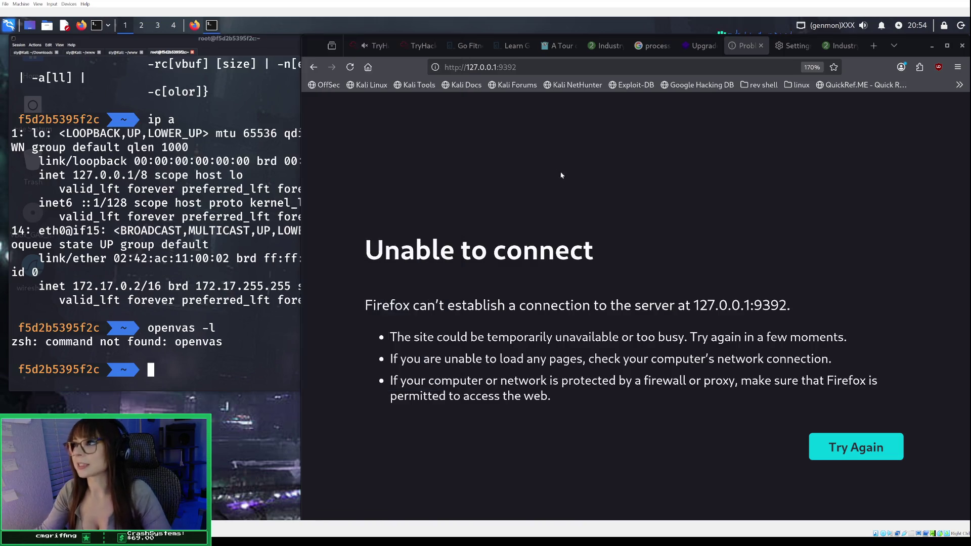
# Check the TryHackMe instructions and select the 172.17.0.2 address in the ip a output
pyautogui.click(374, 45)
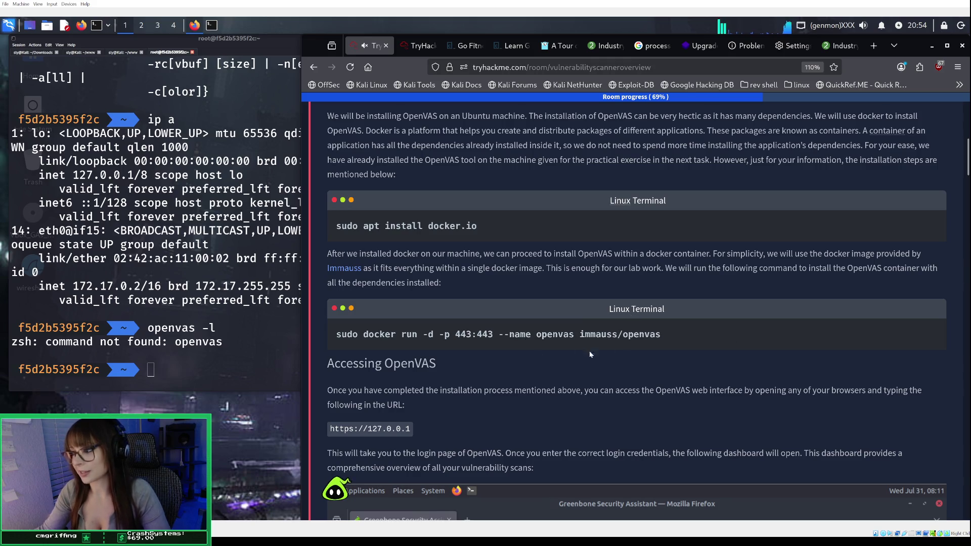
pyautogui.click(211, 356)
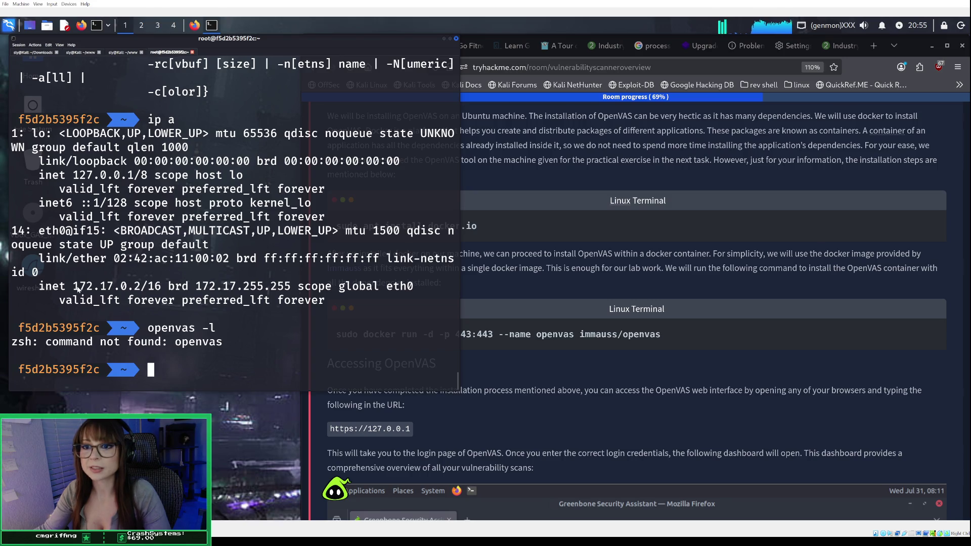
pyautogui.moveTo(79, 288); pyautogui.dragTo(141, 293)
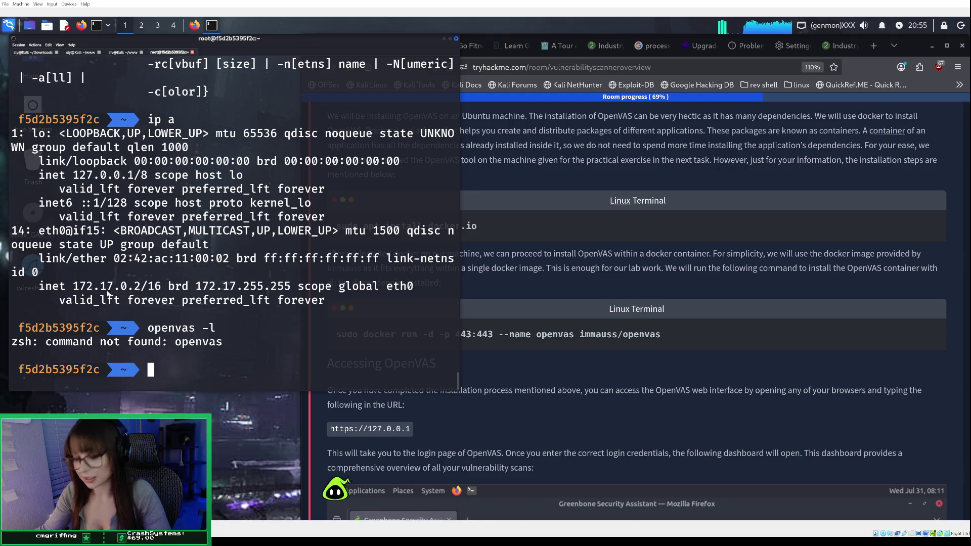
pyautogui.moveTo(72, 287); pyautogui.dragTo(136, 292)
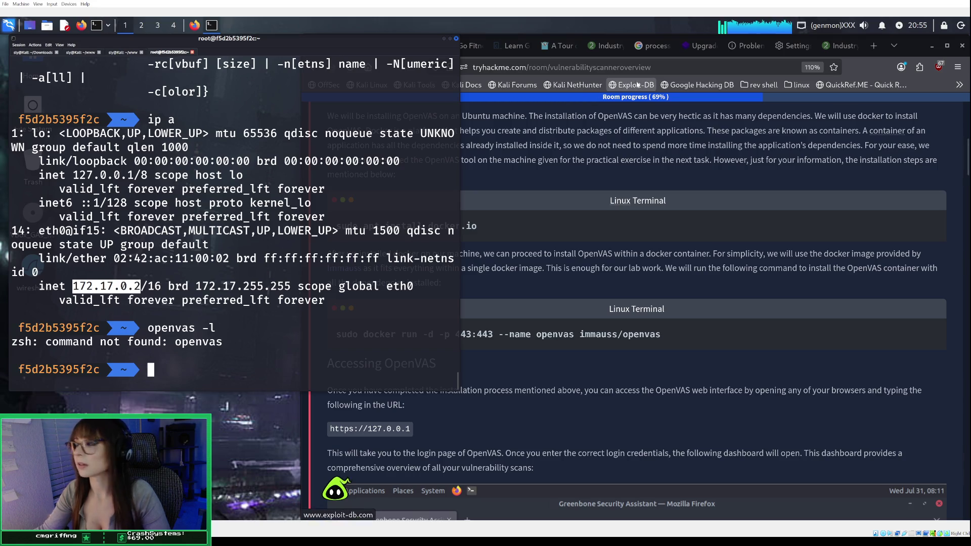
pyautogui.click(734, 48)
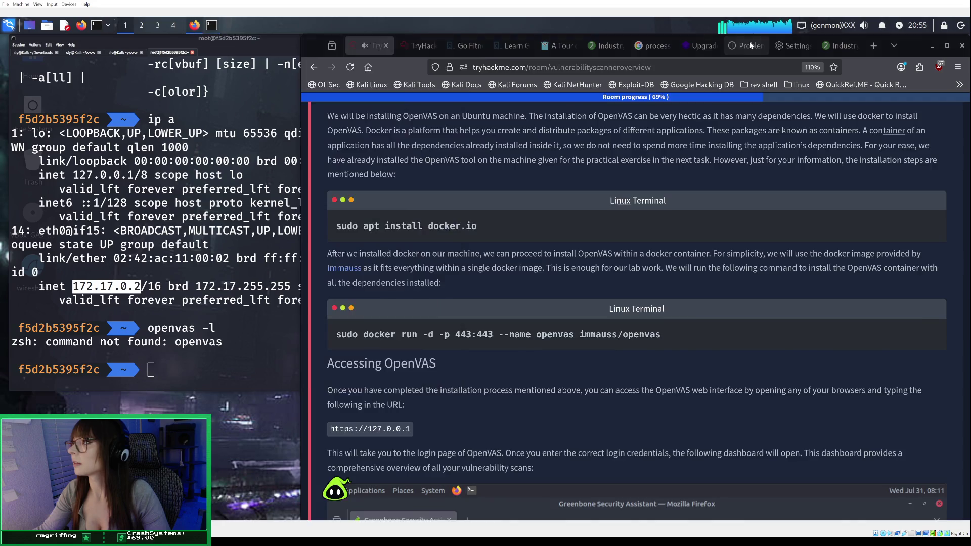
pyautogui.click(596, 65)
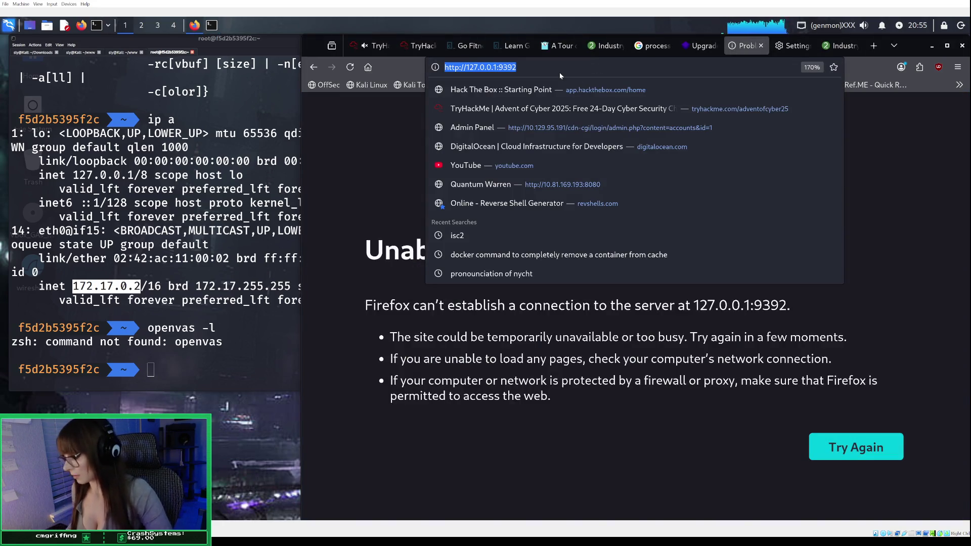
pyautogui.click(507, 71)
pyautogui.click(498, 67)
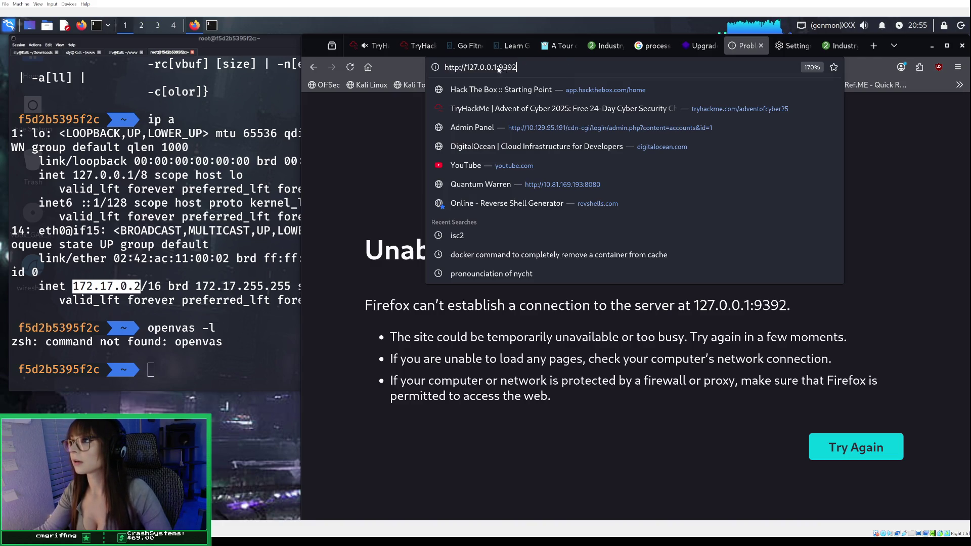
pyautogui.press('BackSpace')
pyautogui.press('BackSpace')
pyautogui.press('BackSpace')
pyautogui.press('BackSpace')
pyautogui.press('BackSpace')
pyautogui.press('BackSpace')
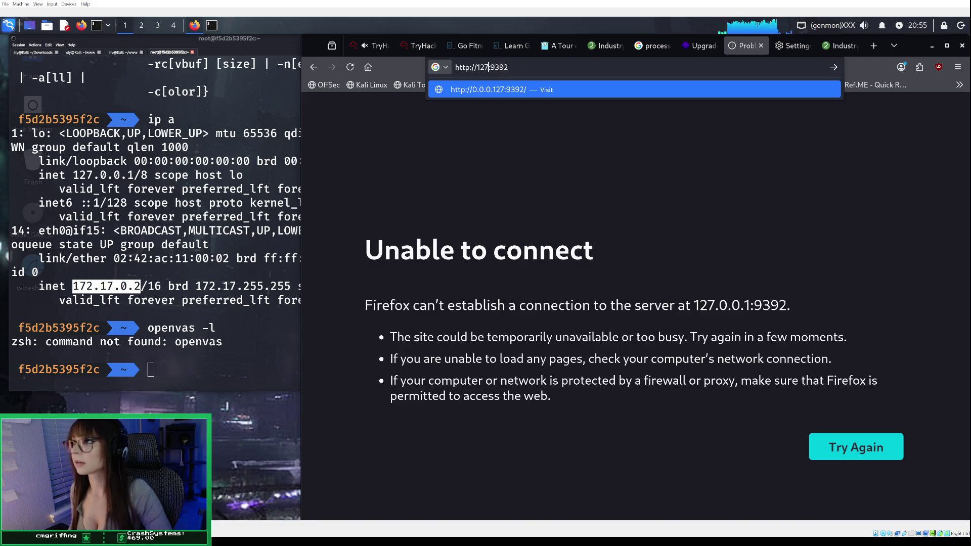
pyautogui.write('172.17.0.2')
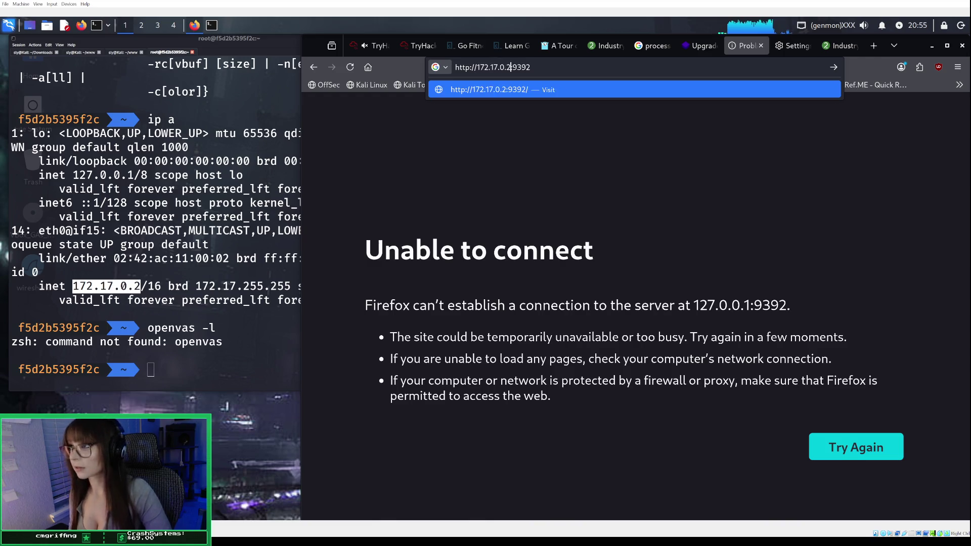
pyautogui.press('Return')
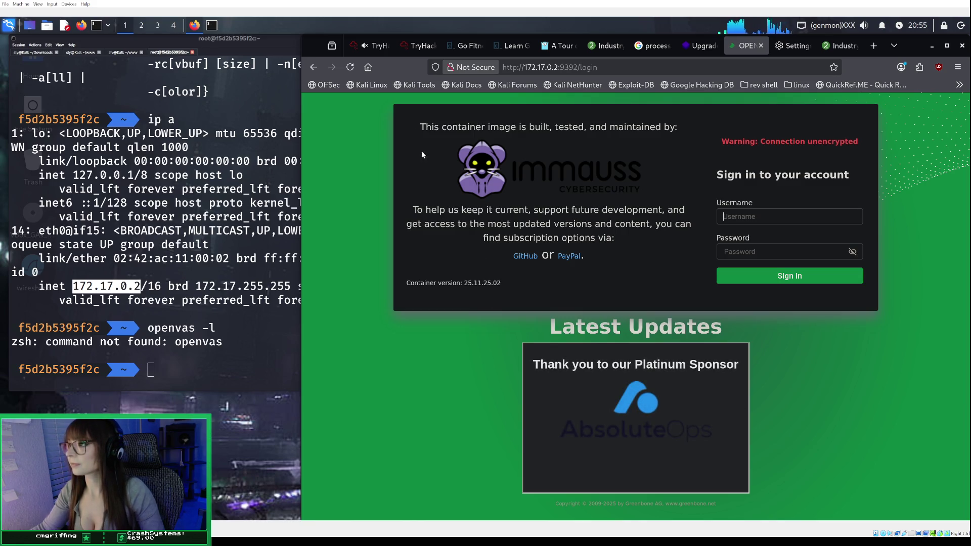
# Return to the TryHackMe room and scroll through its tasks, opening the Practical Exercise task
pyautogui.click(380, 48)
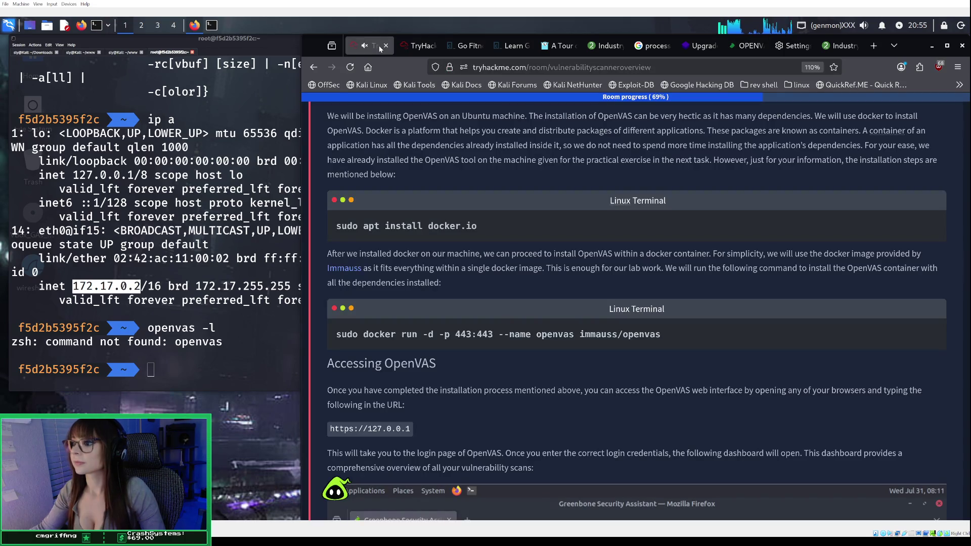
pyautogui.scroll(-5, 513, 249)
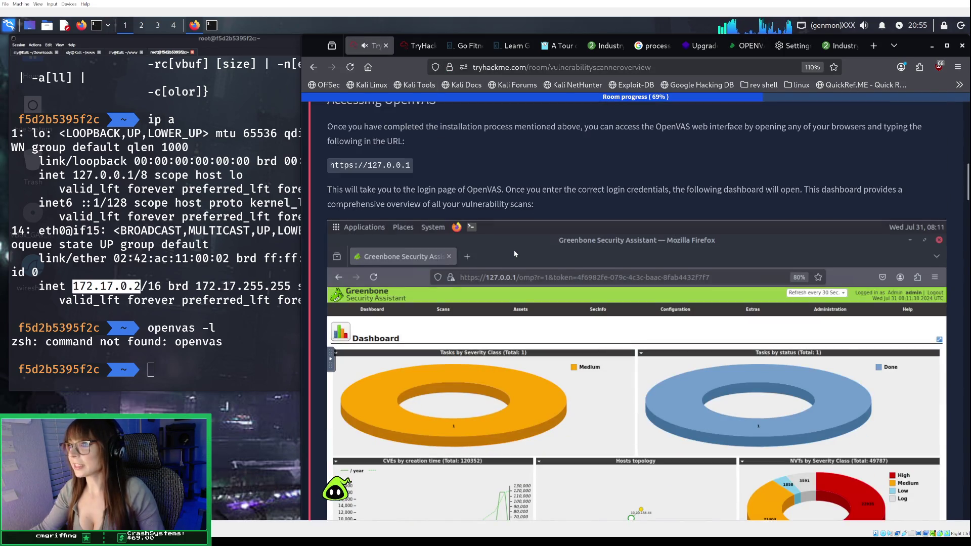
pyautogui.scroll(-1, 514, 250)
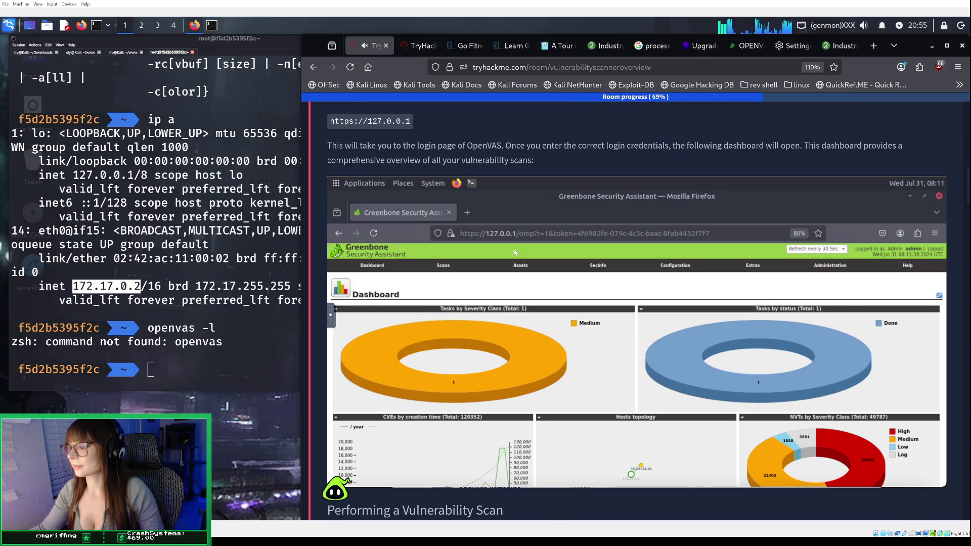
pyautogui.scroll(-10, 513, 248)
pyautogui.scroll(-20, 514, 260)
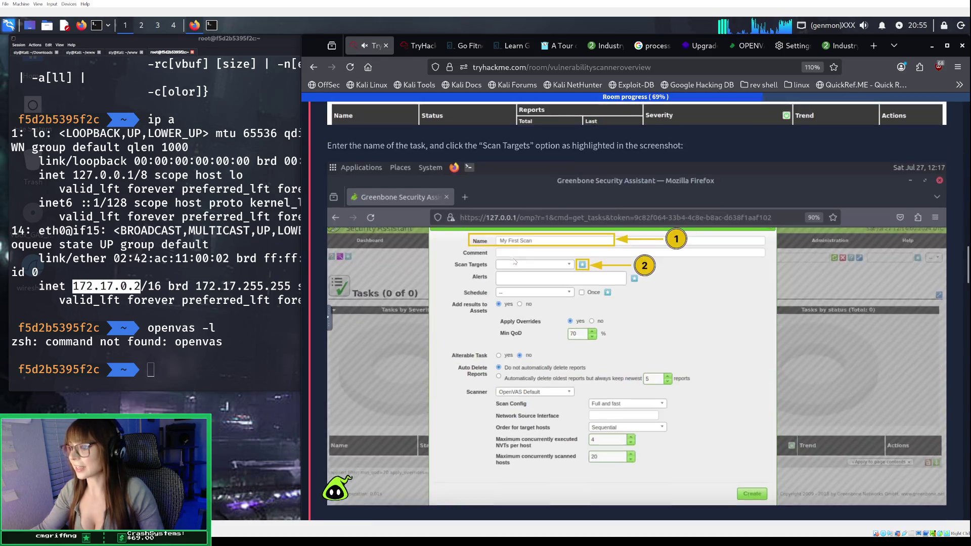
pyautogui.scroll(-20, 514, 267)
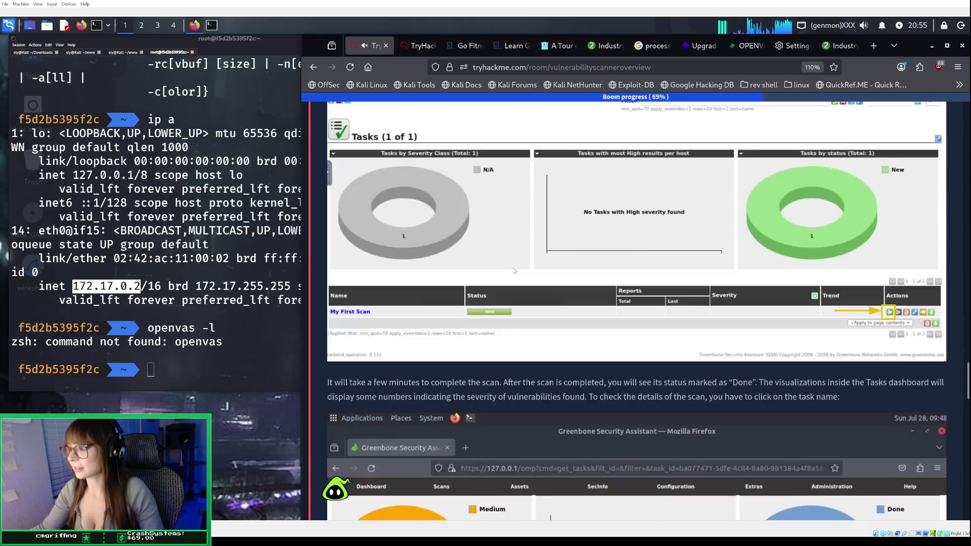
pyautogui.scroll(-10, 514, 276)
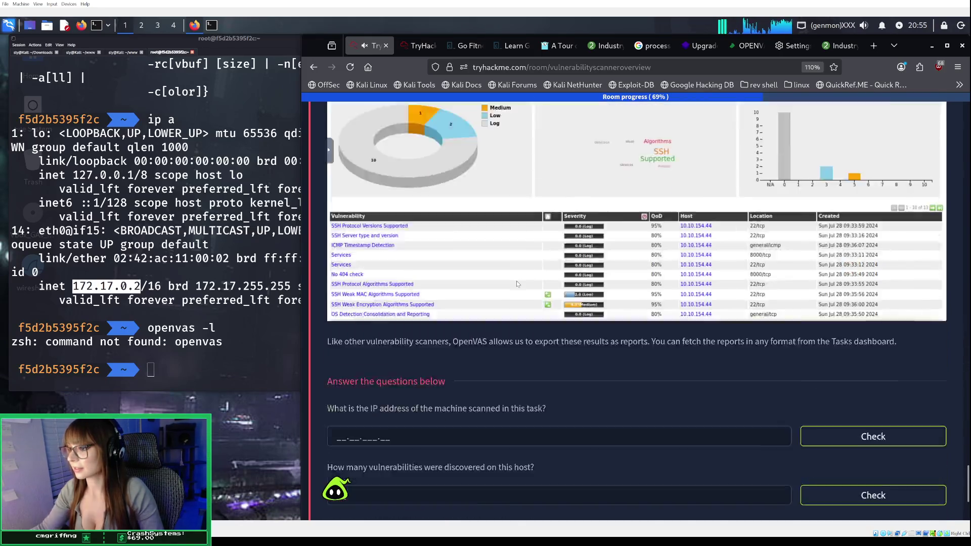
pyautogui.click(511, 362)
pyautogui.scroll(-8, 512, 362)
pyautogui.scroll(3, 511, 362)
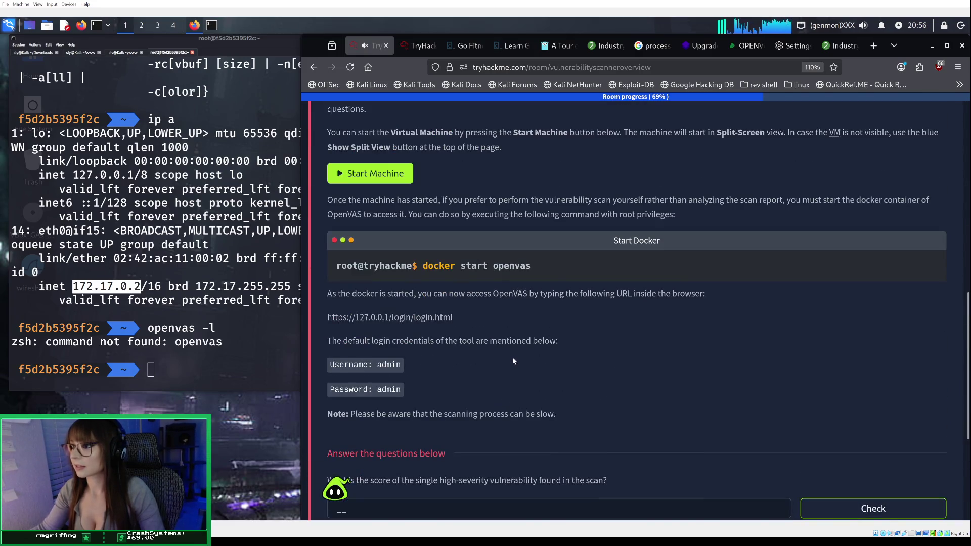
pyautogui.scroll(4, 512, 357)
pyautogui.scroll(-3, 511, 357)
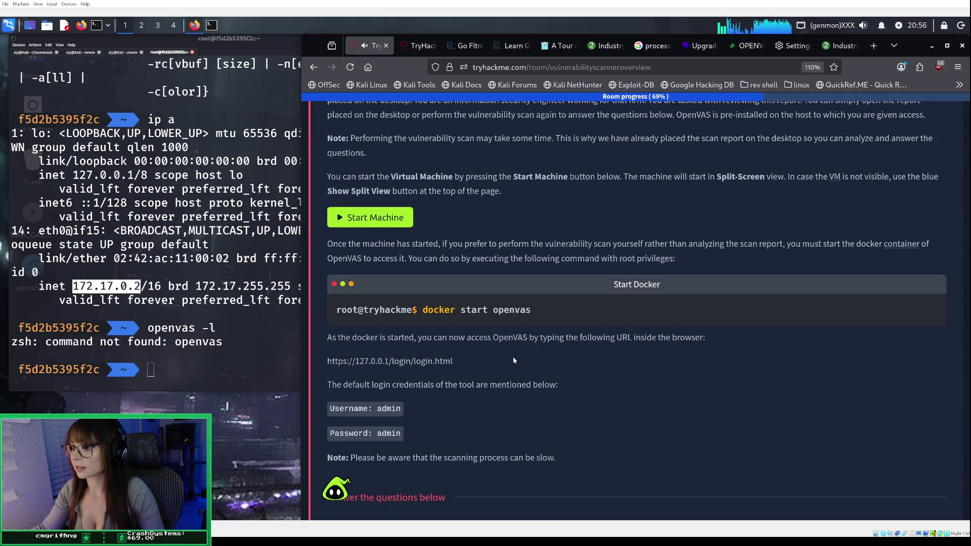
pyautogui.scroll(3, 512, 358)
pyautogui.scroll(7, 513, 358)
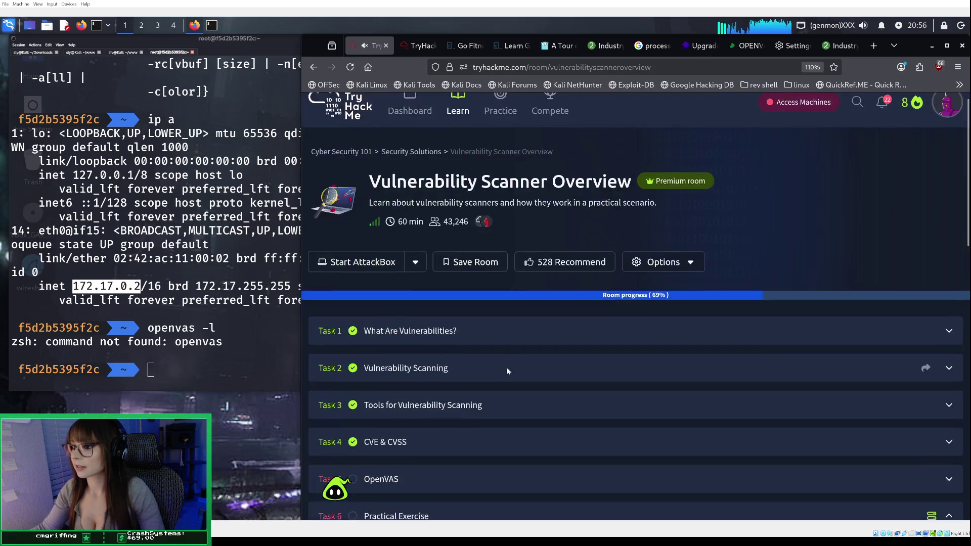
pyautogui.scroll(-1, 507, 368)
# Expand Task 5 OpenVAS and scroll to the Accessing OpenVAS section with the example dashboard
pyautogui.click(462, 393)
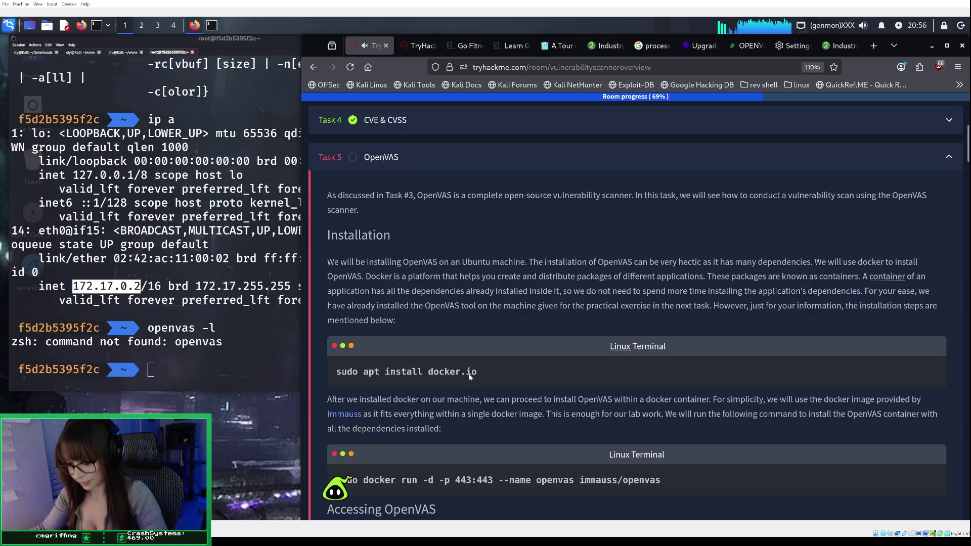
pyautogui.scroll(-3, 530, 348)
pyautogui.scroll(-5, 531, 350)
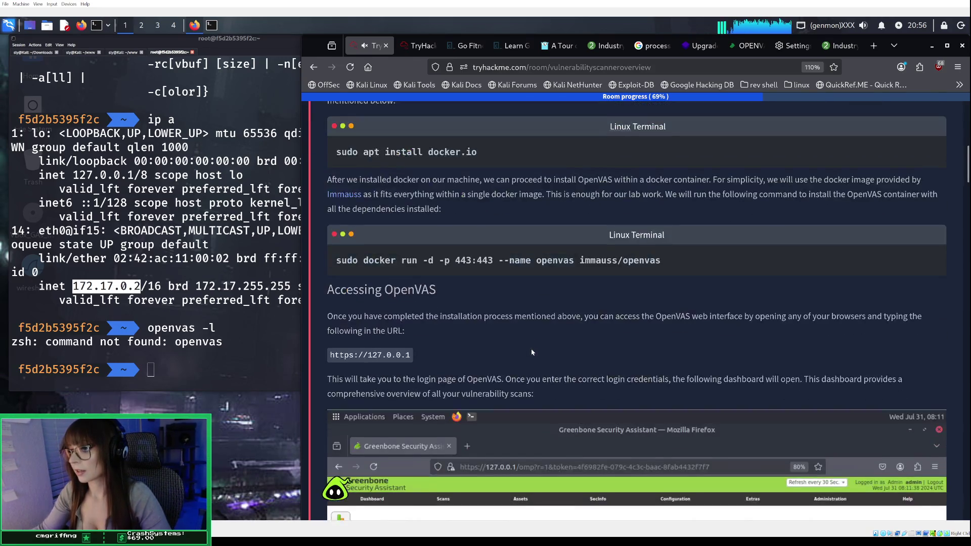
pyautogui.scroll(-3, 531, 352)
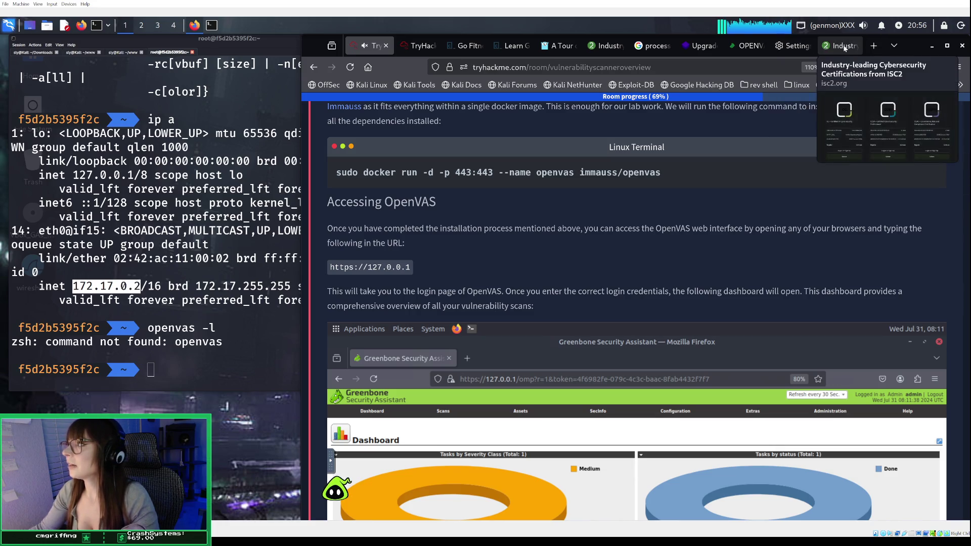
# Sign in to OpenVAS as the default admin user with its password to reach the Dashboards
pyautogui.click(746, 45)
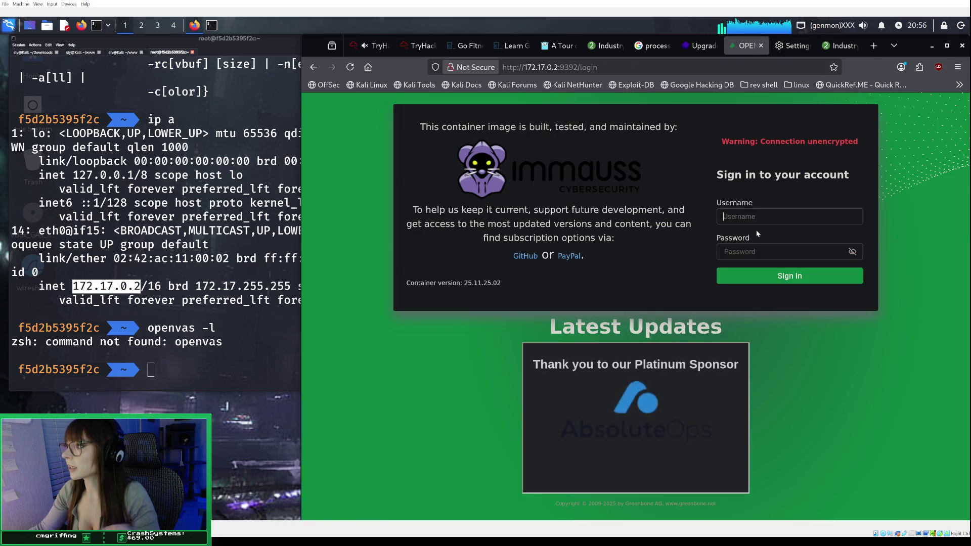
pyautogui.click(748, 211)
pyautogui.write('admin')
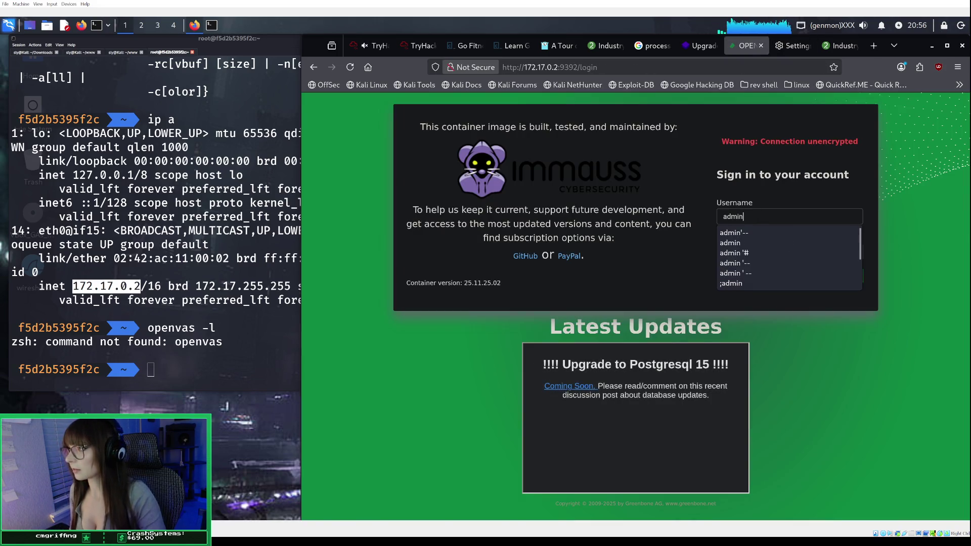
pyautogui.click(758, 251)
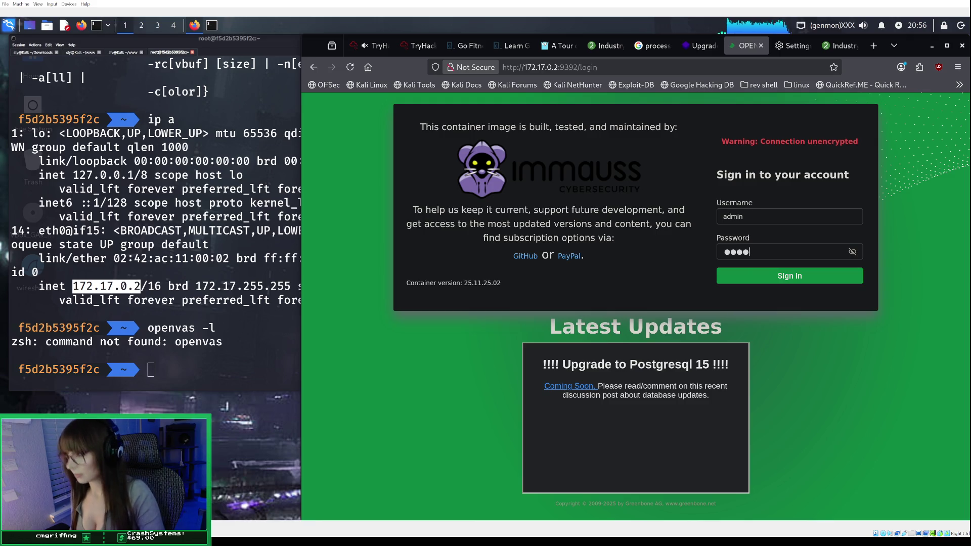
pyautogui.press('Return')
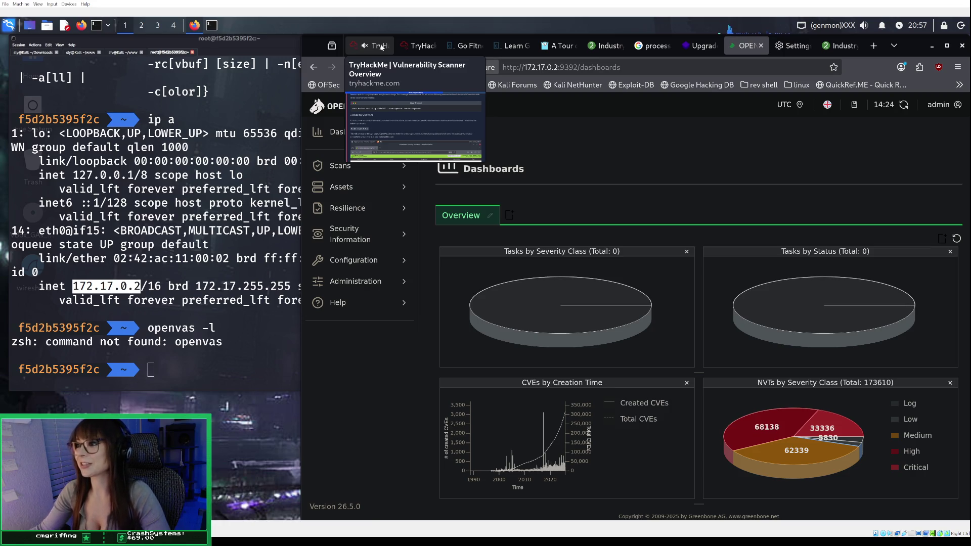
# Return to the TryHackMe room, then enlarge the terminal to check its output
pyautogui.click(380, 48)
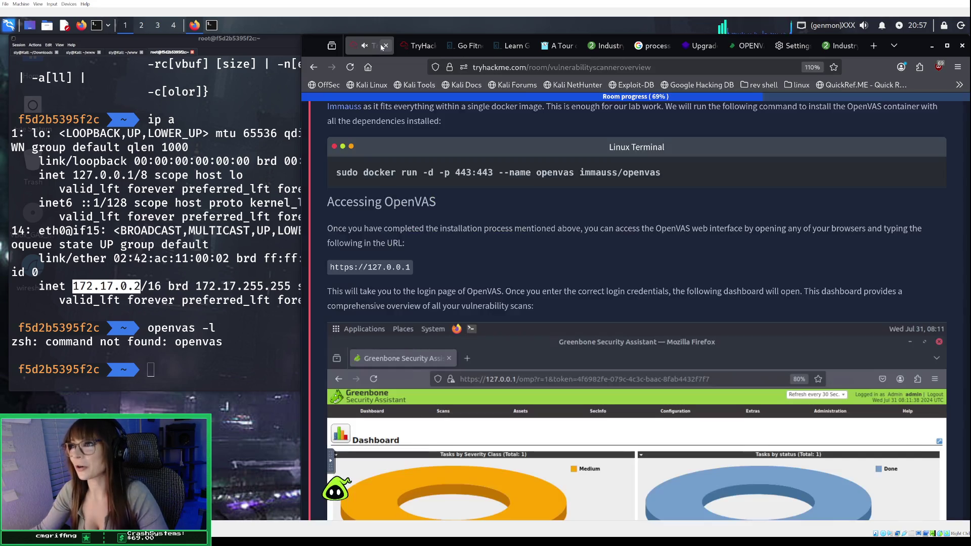
pyautogui.scroll(-1, 444, 311)
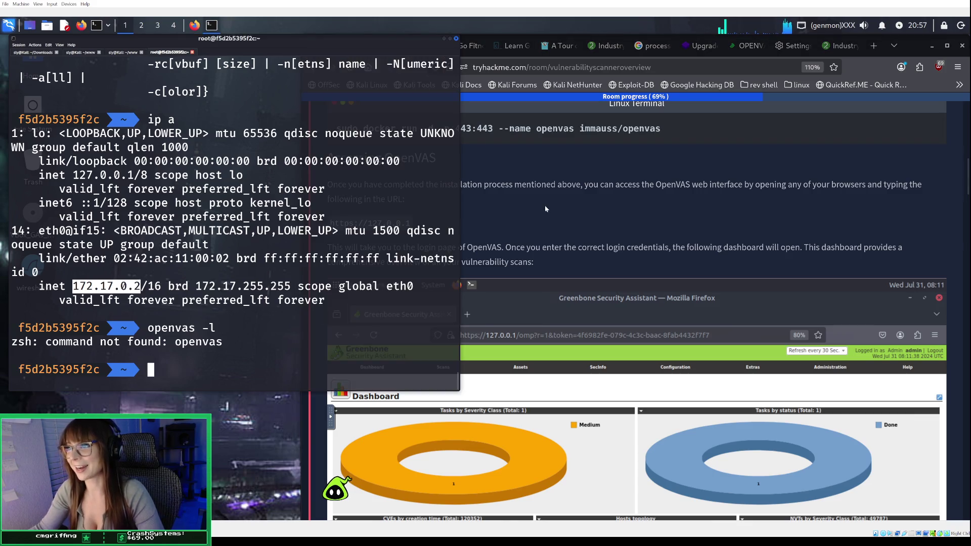
pyautogui.scroll(-2, 455, 303)
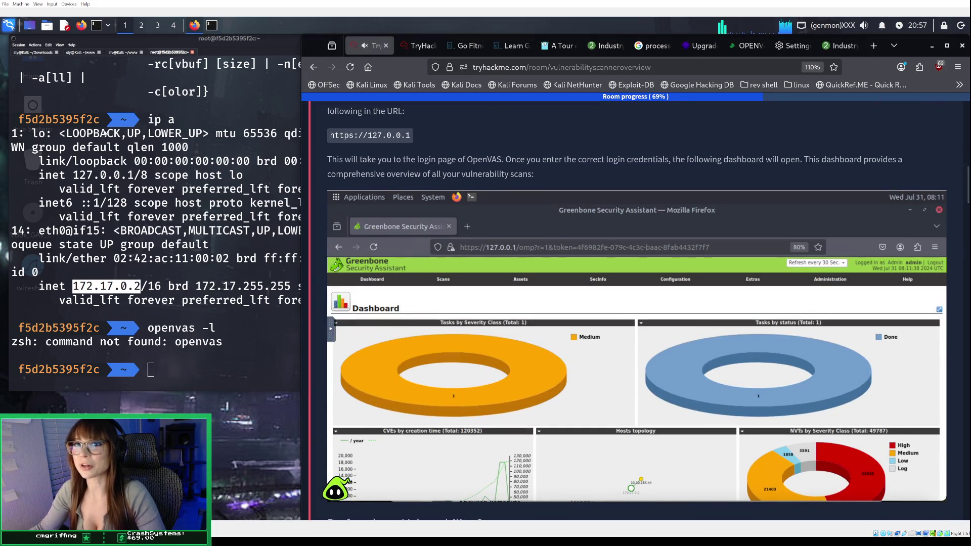
pyautogui.hotkey('alt', 'F10')
pyautogui.scroll(10, 227, 283)
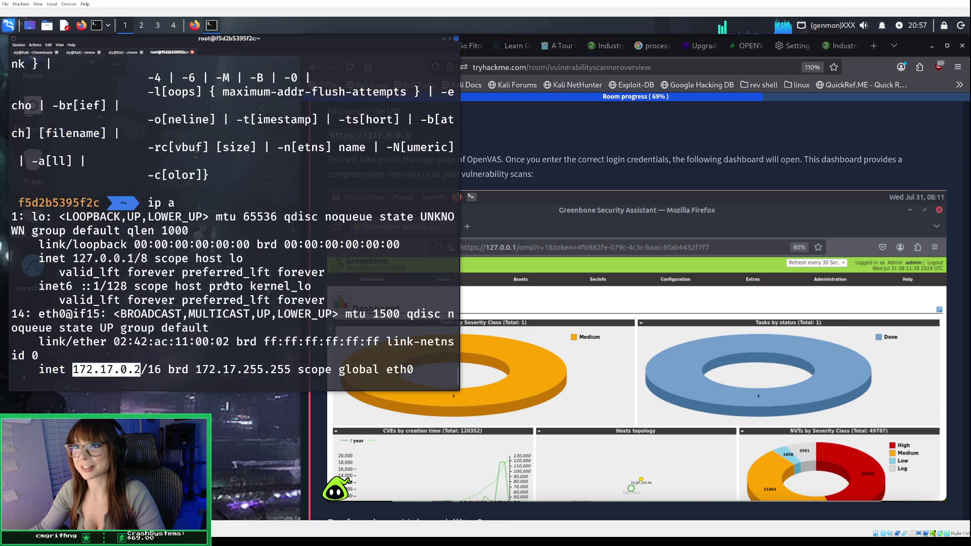
pyautogui.scroll(-10, 227, 282)
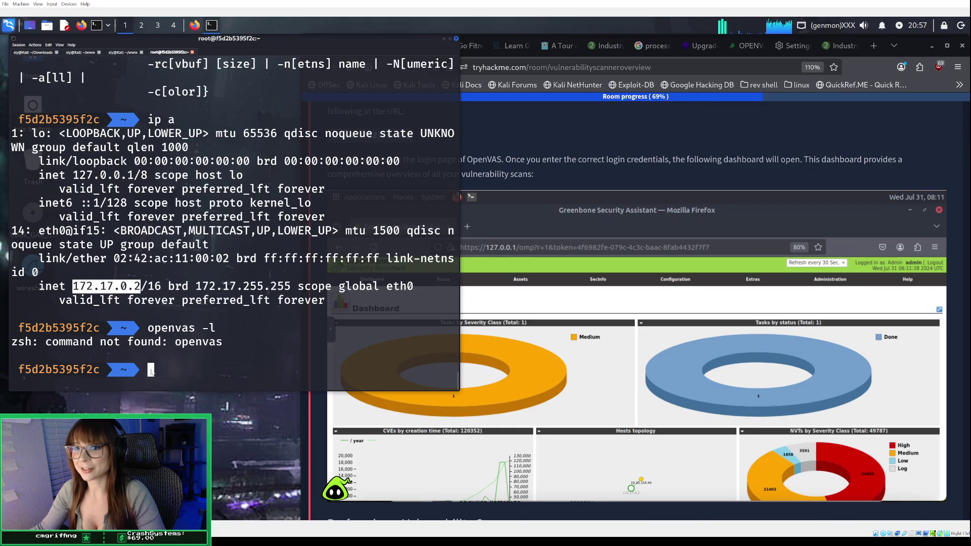
# Scroll the room to the Performing a Vulnerability Scan section, then switch to the ISC2 certifications tab
pyautogui.click(530, 162)
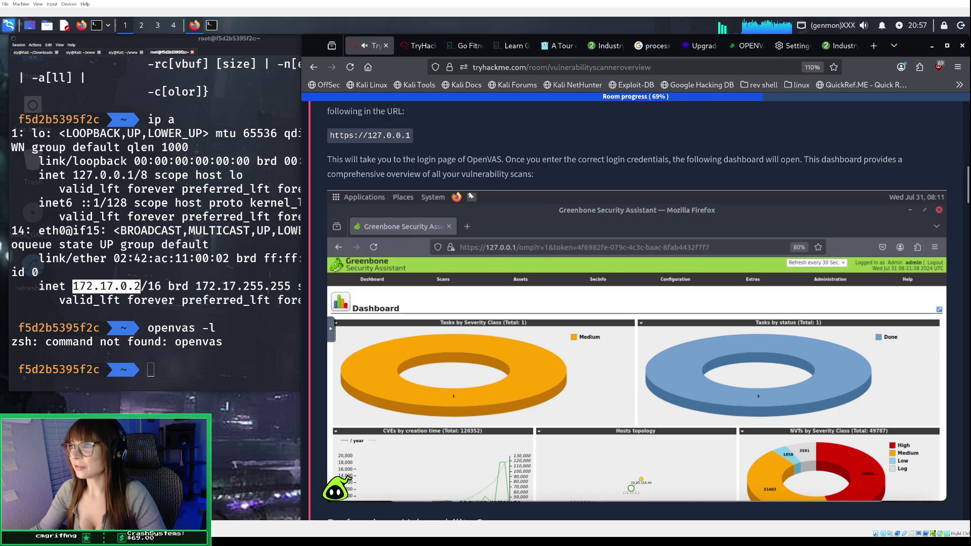
pyautogui.scroll(-2, 469, 194)
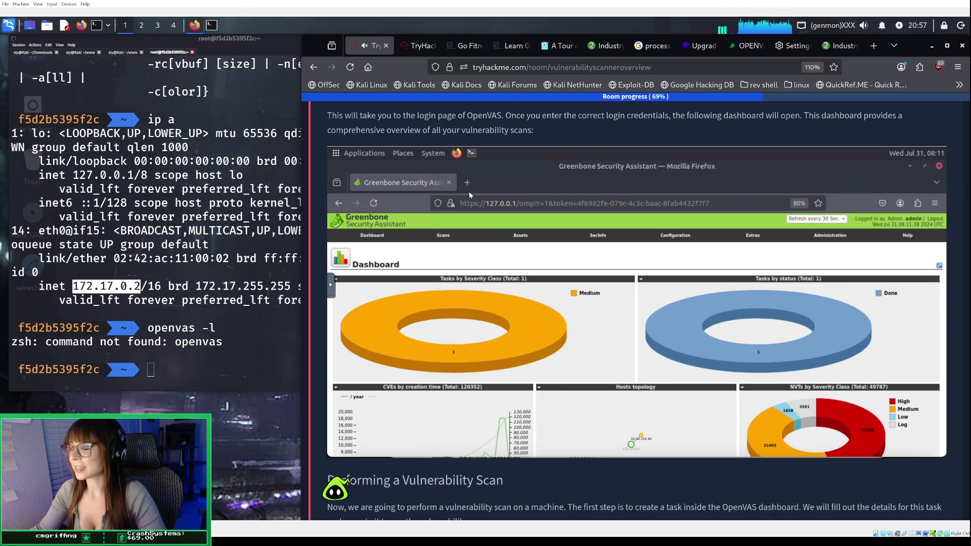
pyautogui.scroll(-3, 469, 195)
pyautogui.scroll(-3, 482, 191)
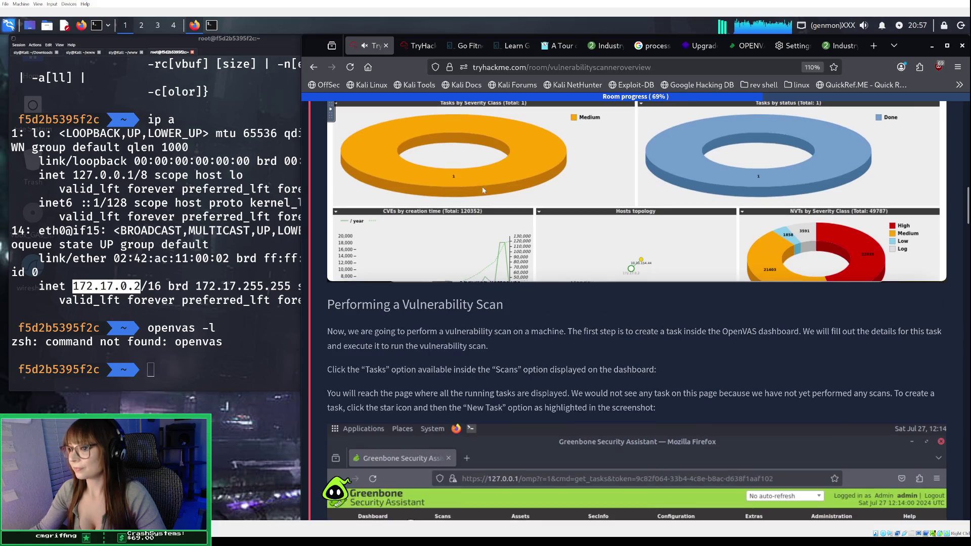
pyautogui.scroll(-3, 483, 190)
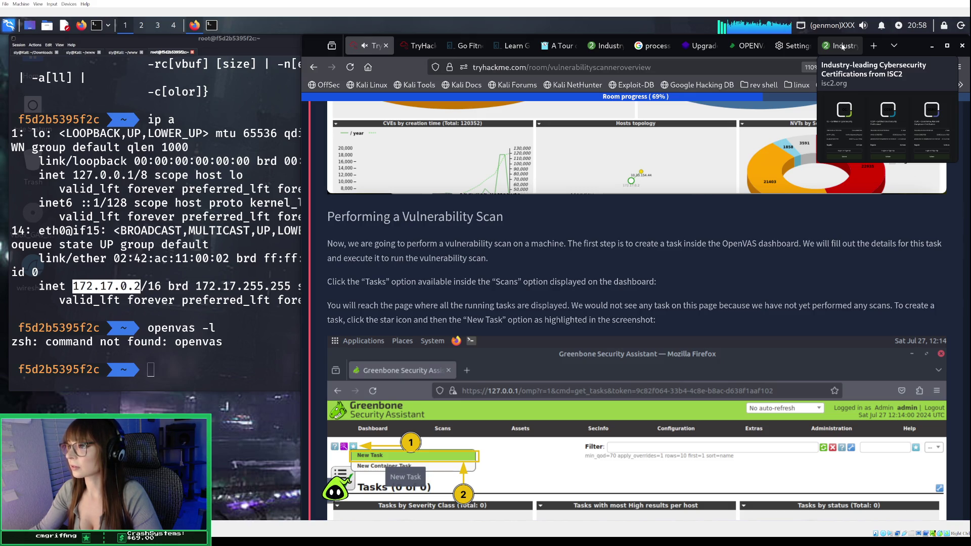
pyautogui.click(842, 46)
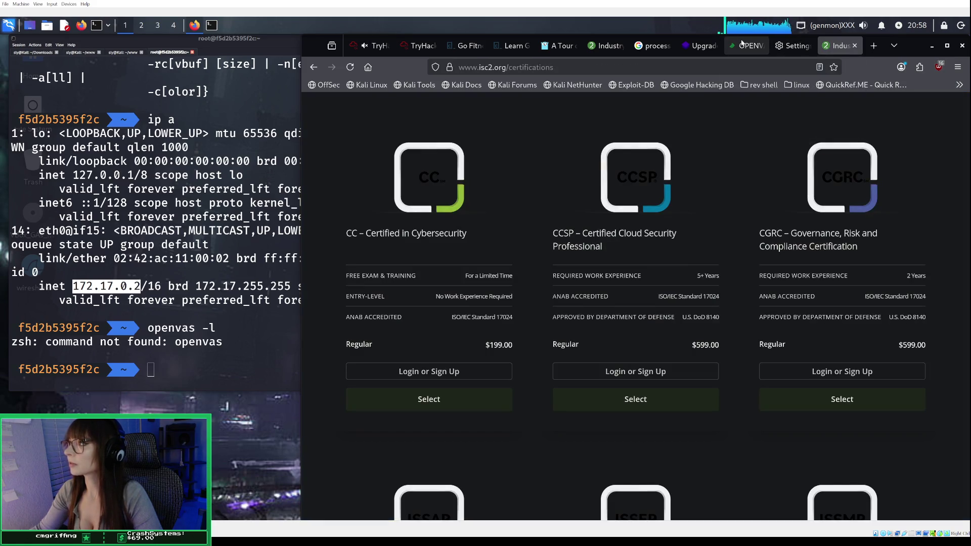
# Open the empty Scans > Tasks list in OpenVAS, then go back to the TryHackMe instructions
pyautogui.click(742, 44)
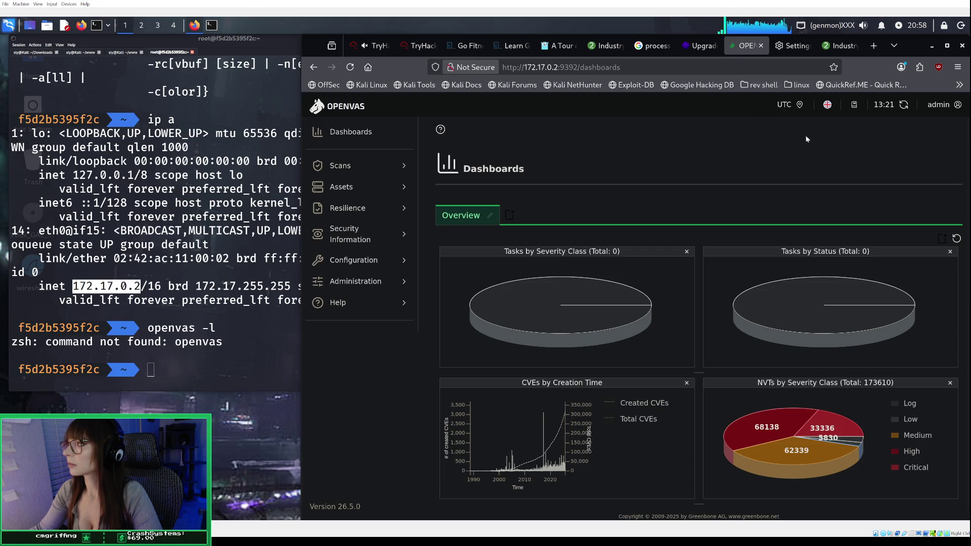
pyautogui.click(393, 168)
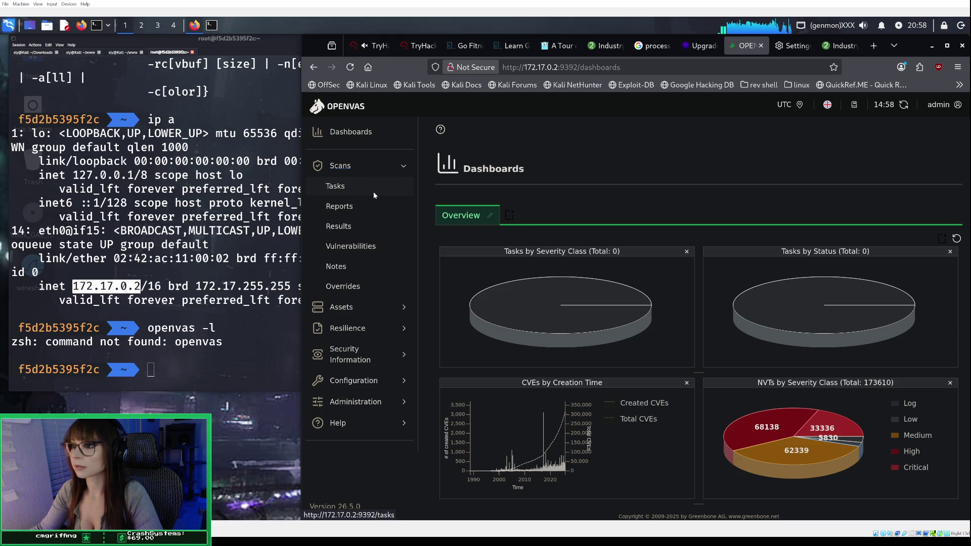
pyautogui.click(373, 193)
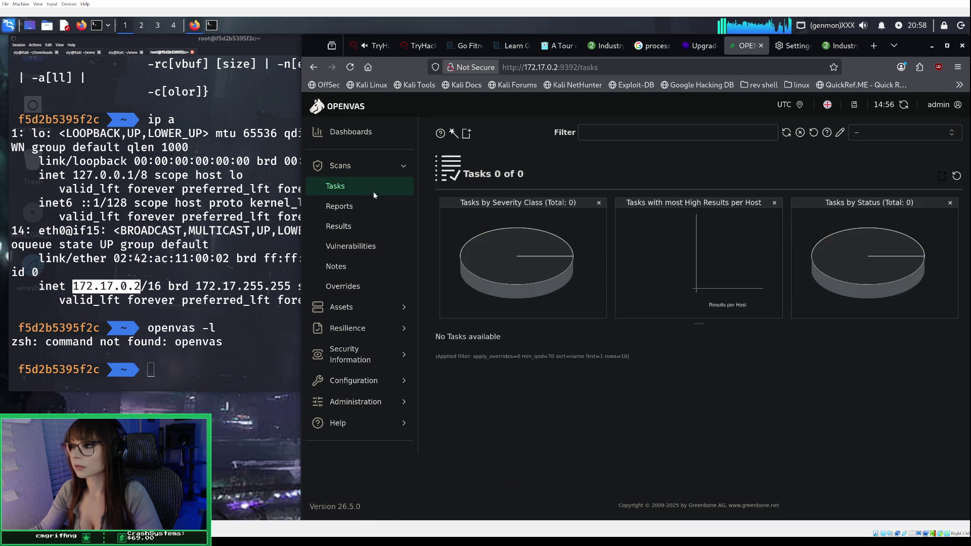
pyautogui.click(377, 48)
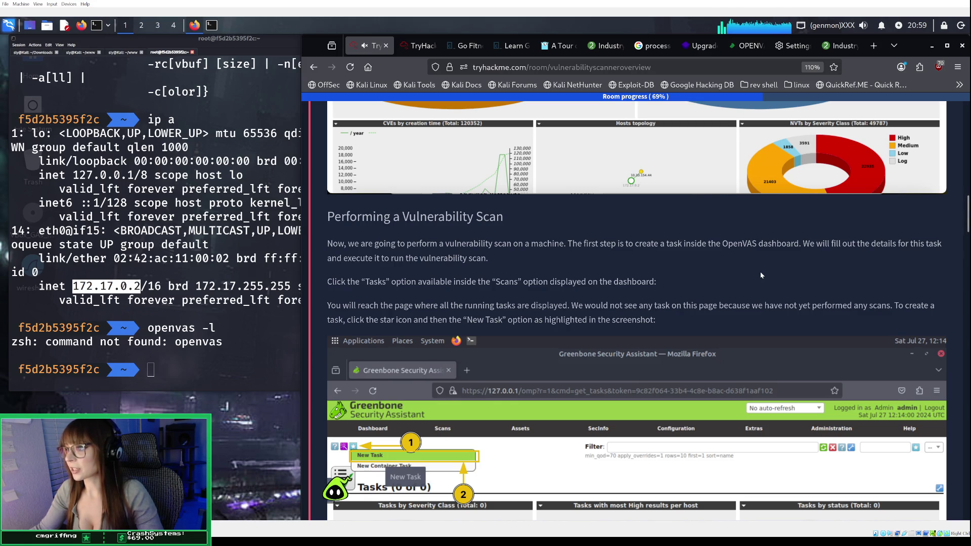
pyautogui.scroll(-3, 760, 275)
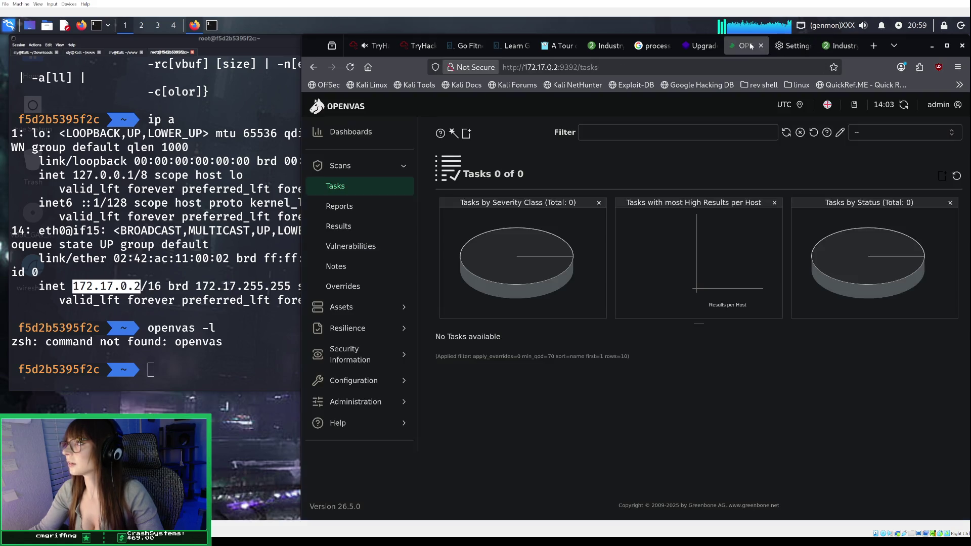
pyautogui.click(745, 46)
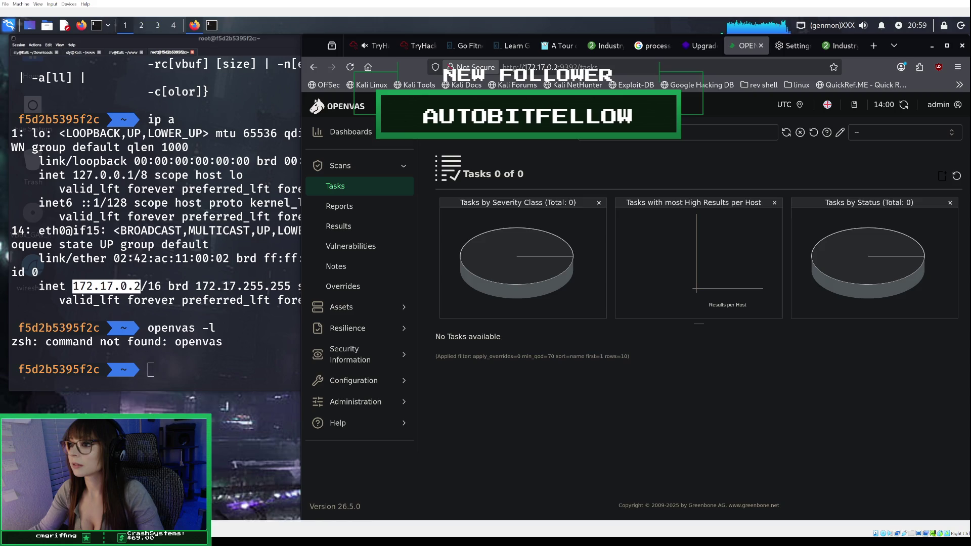
pyautogui.moveTo(449, 170)
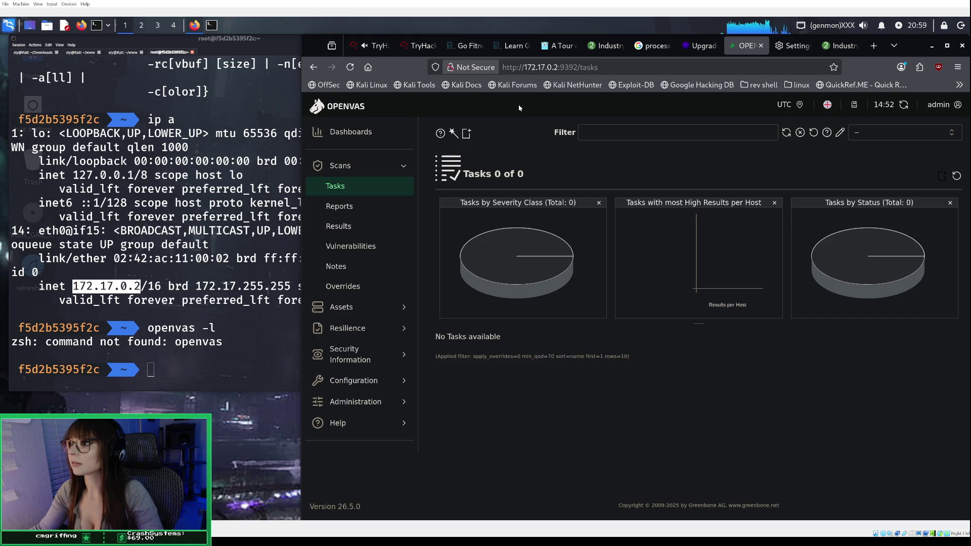
pyautogui.click(375, 45)
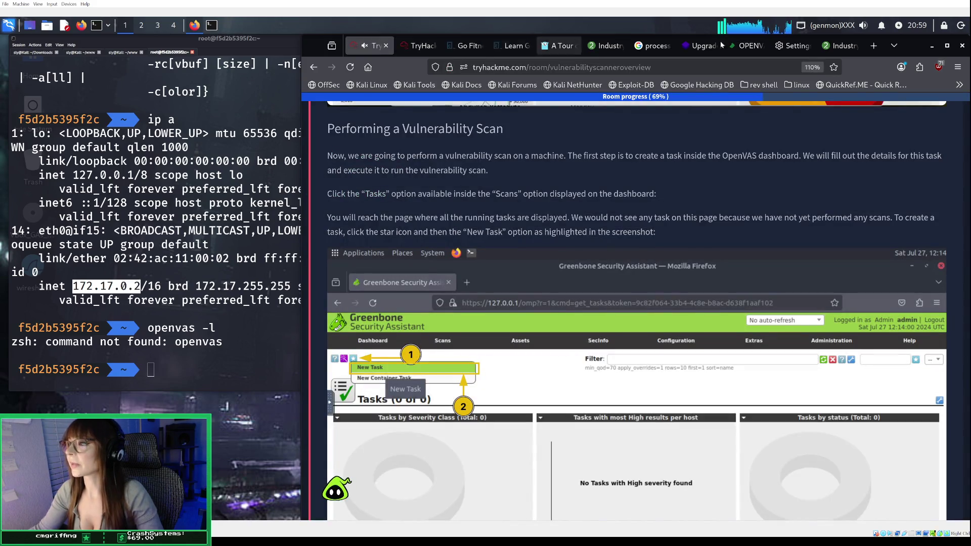
pyautogui.click(744, 46)
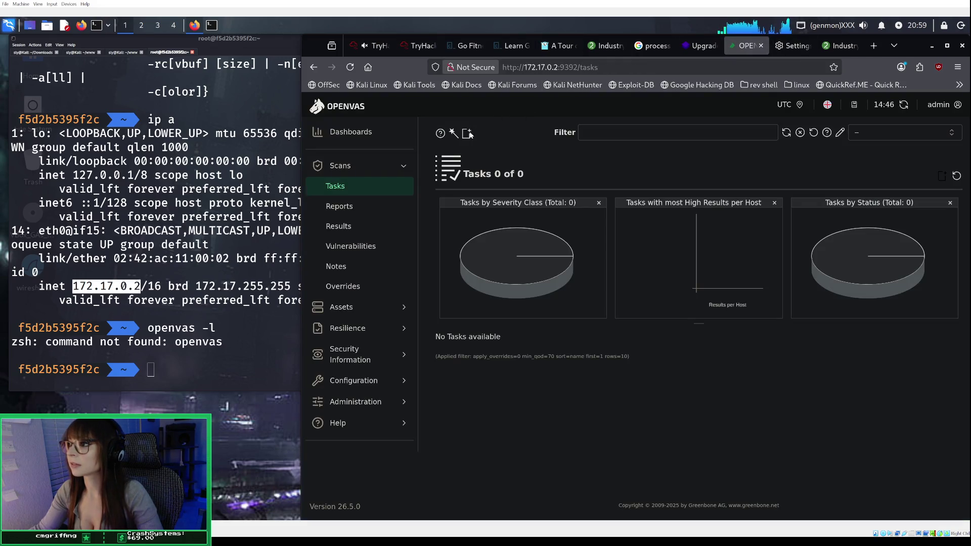
# Open the OpenVAS New Task form from the Tasks page, then return to the TryHackMe room
pyautogui.moveTo(466, 133)
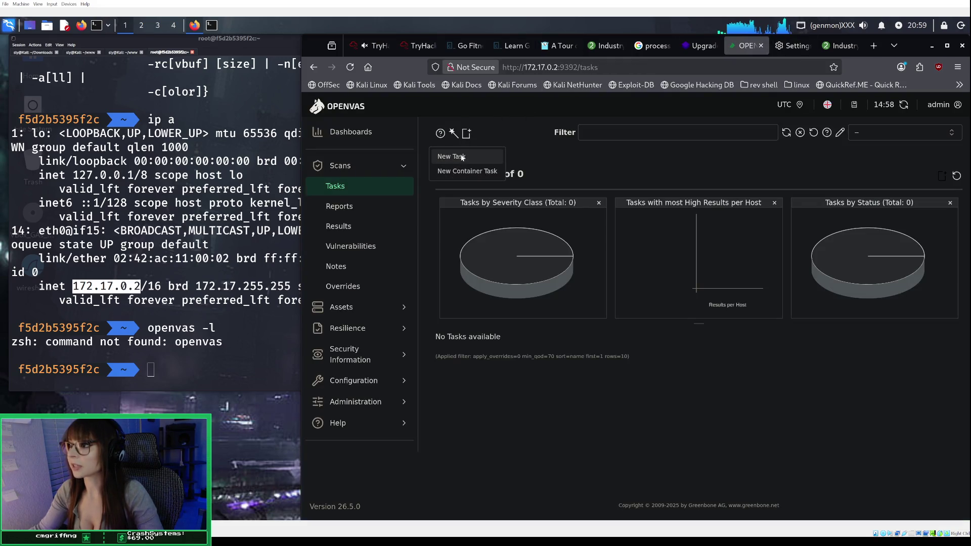
pyautogui.click(462, 156)
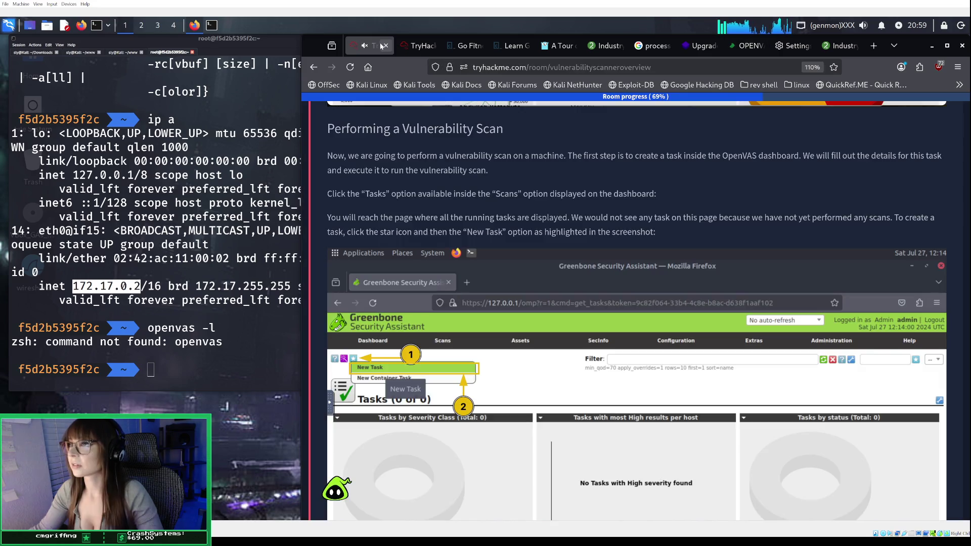
pyautogui.click(373, 45)
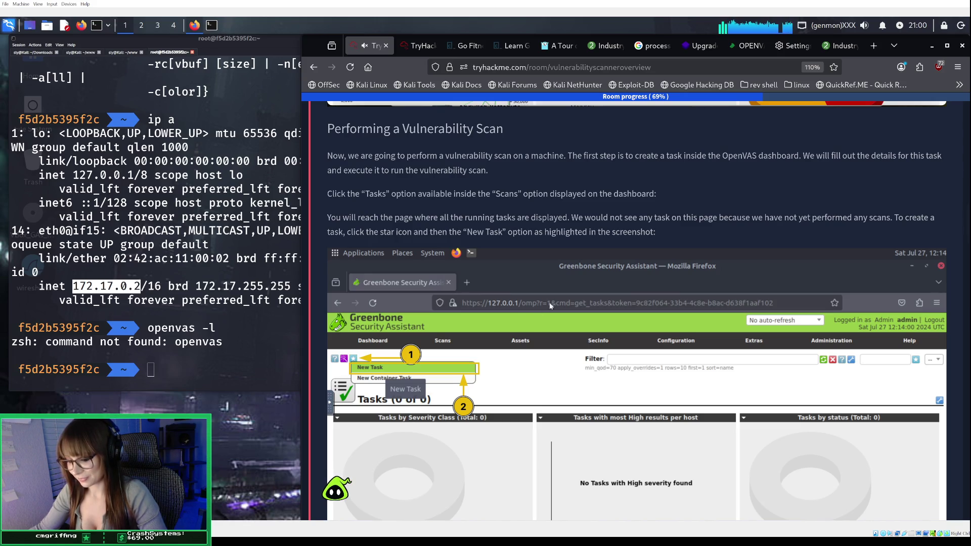
# Scroll the room to the step for naming the task My First Scan and choosing Scan Targets
pyautogui.scroll(-1, 519, 297)
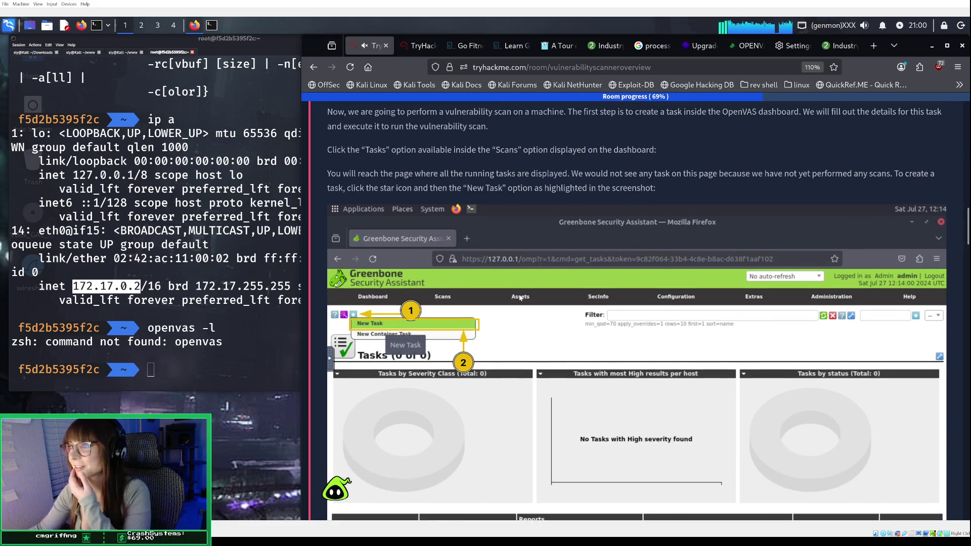
pyautogui.scroll(-6, 519, 298)
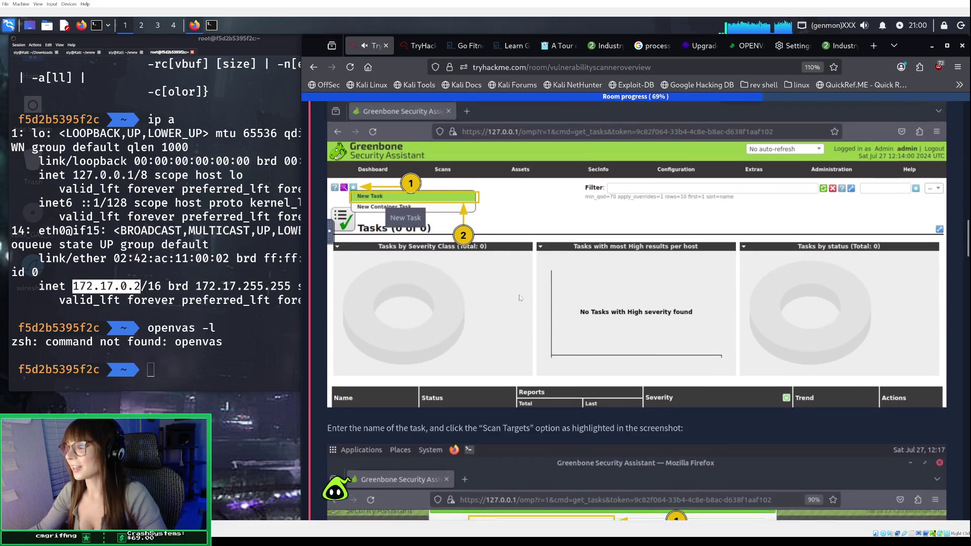
pyautogui.scroll(-3, 519, 295)
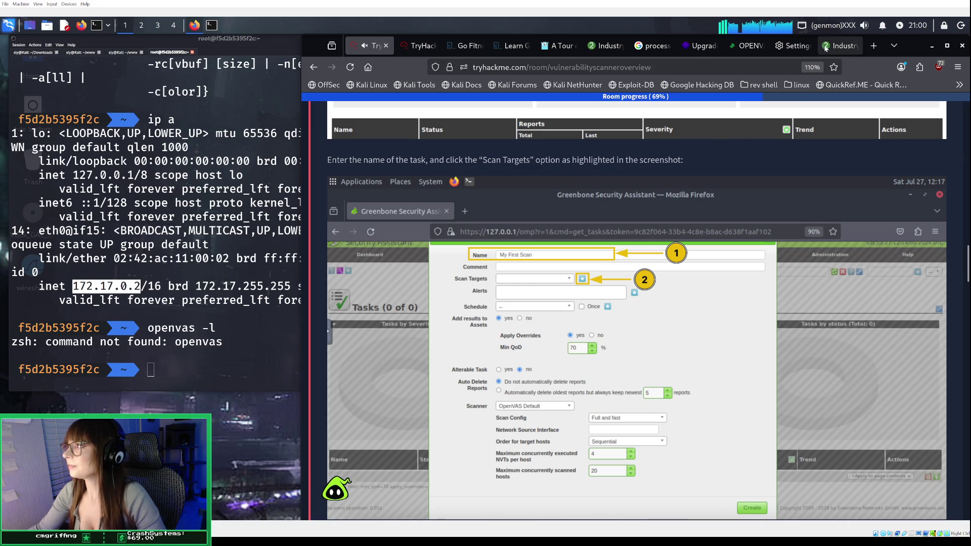
# Replace 'Unnamed' with 'My first scan' in the New Task Name field, correcting an initial 'My first task'
pyautogui.click(753, 46)
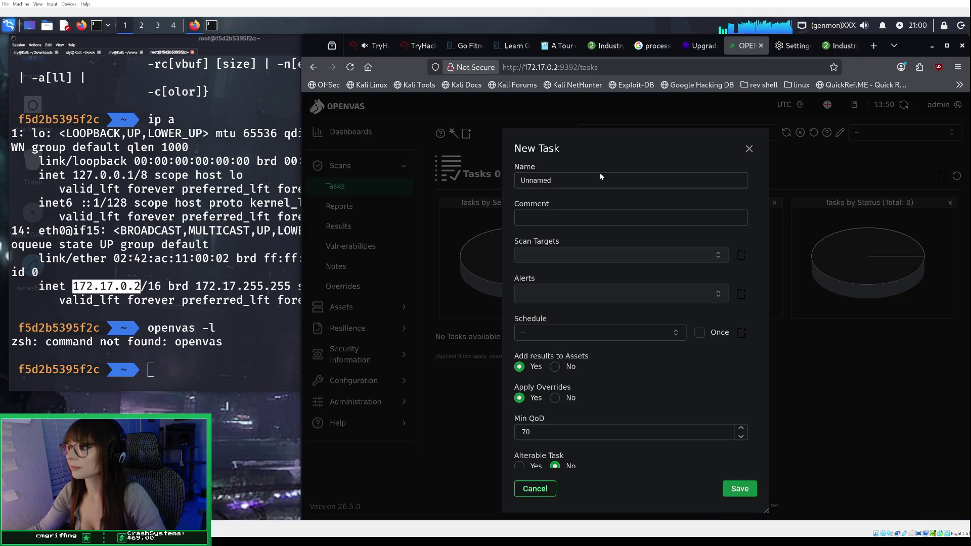
pyautogui.moveTo(586, 181); pyautogui.dragTo(508, 186)
pyautogui.write('My first ')
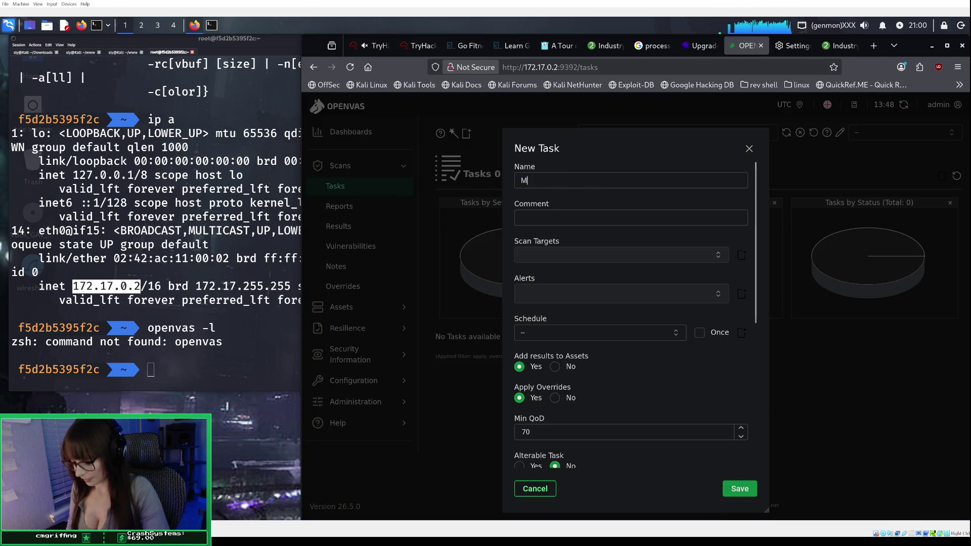
pyautogui.write('task')
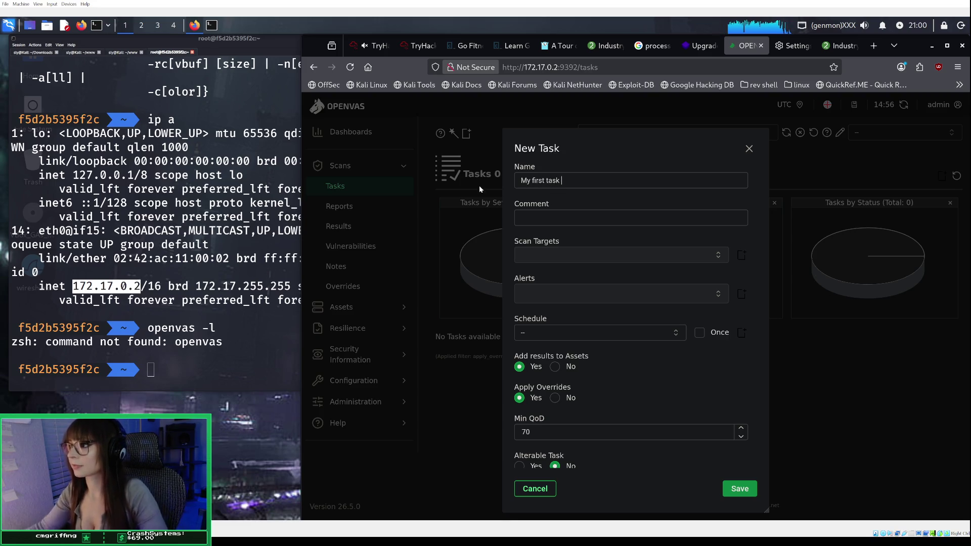
pyautogui.click(380, 48)
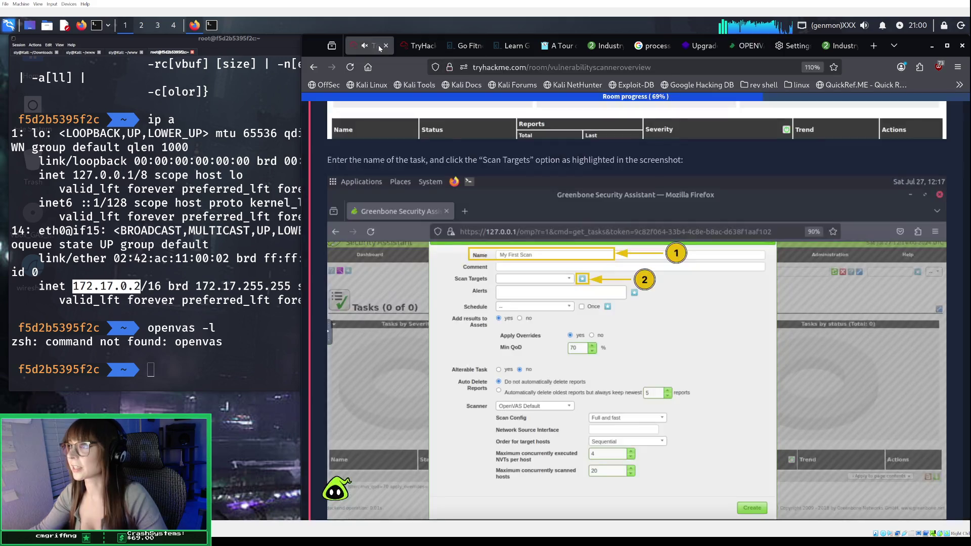
pyautogui.click(748, 46)
pyautogui.press('BackSpace')
pyautogui.press('BackSpace')
pyautogui.press('BackSpace')
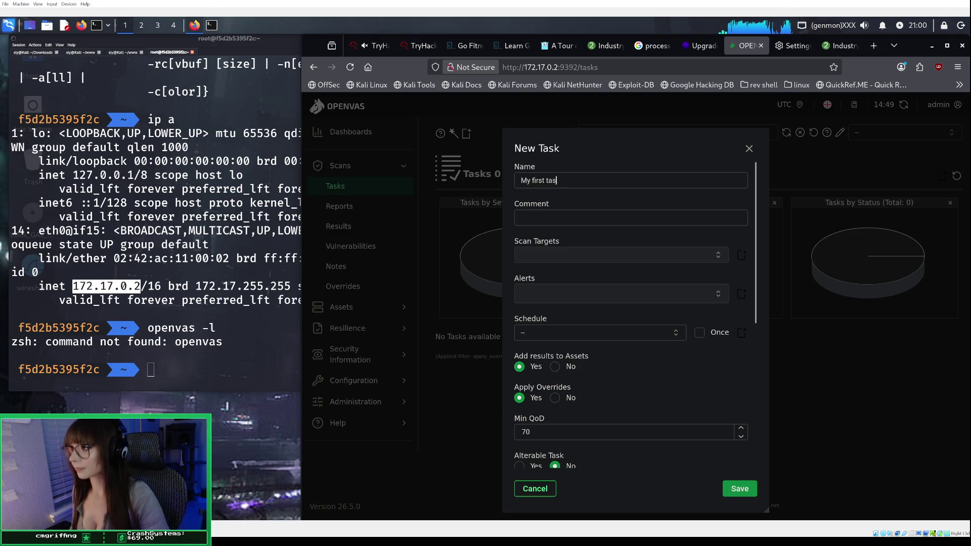
pyautogui.write('scan')
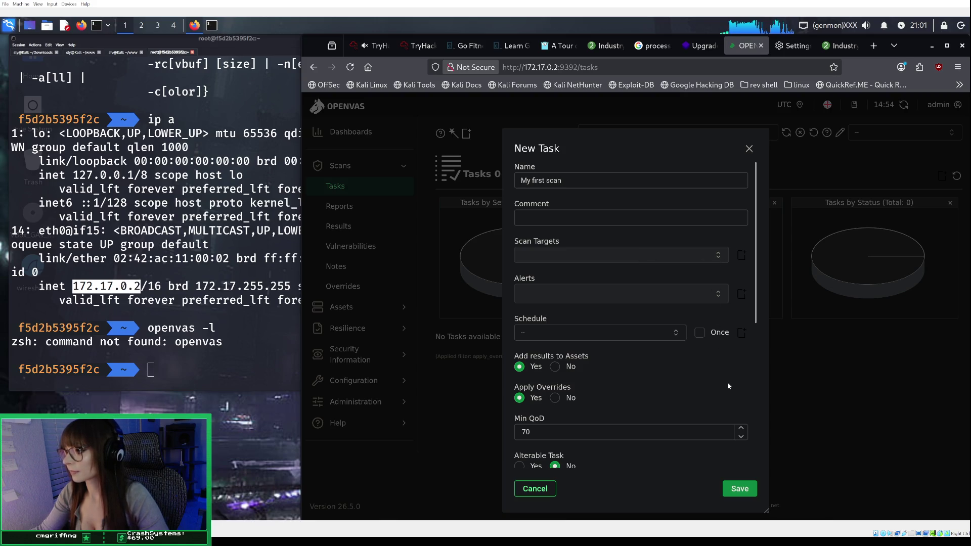
pyautogui.click(374, 46)
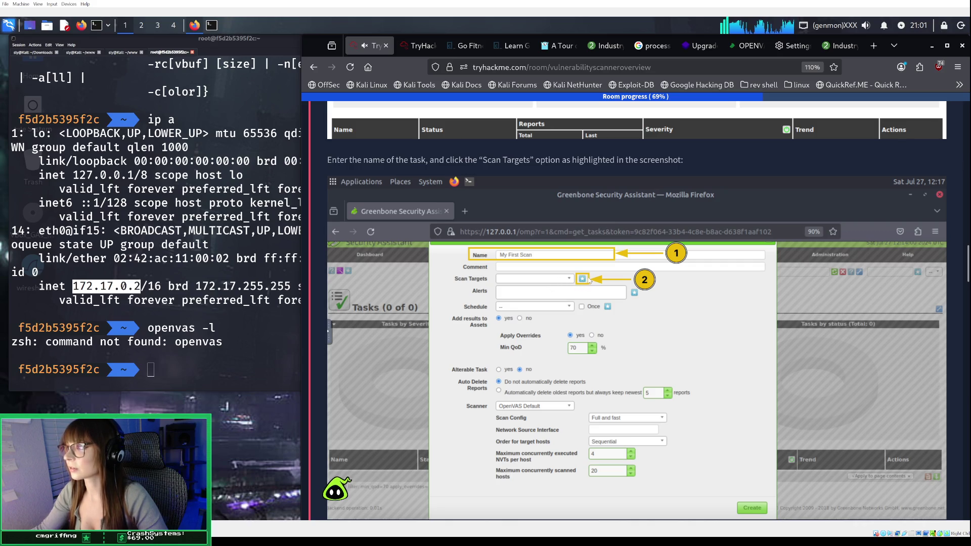
# Read TryHackMe's New Target step with the Windows Machine name and host IP, then return to OpenVAS
pyautogui.scroll(-2, 590, 280)
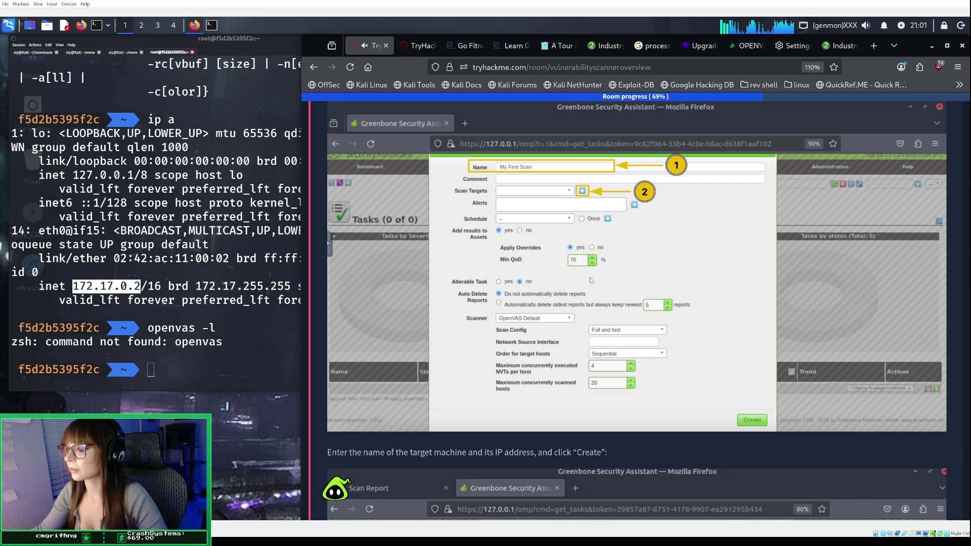
pyautogui.scroll(-2, 590, 277)
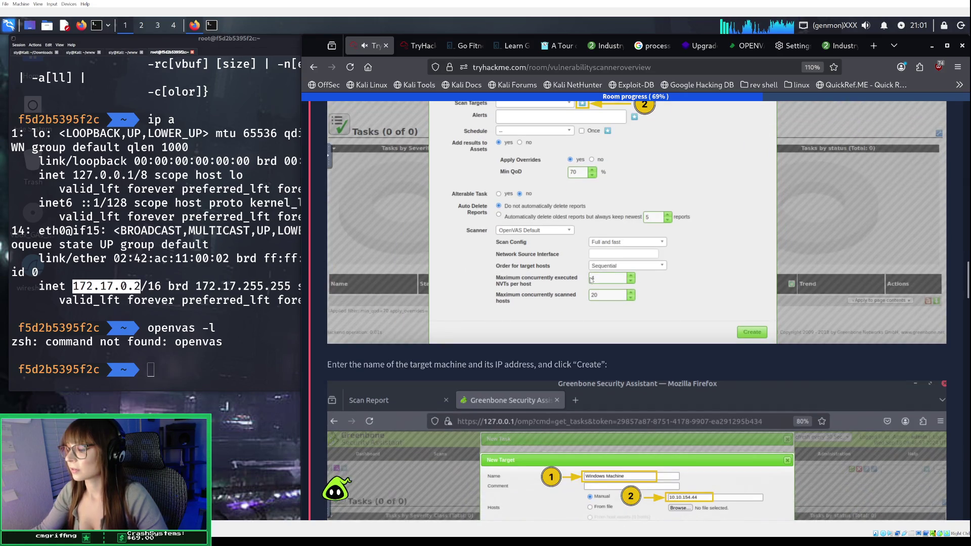
pyautogui.scroll(-3, 591, 278)
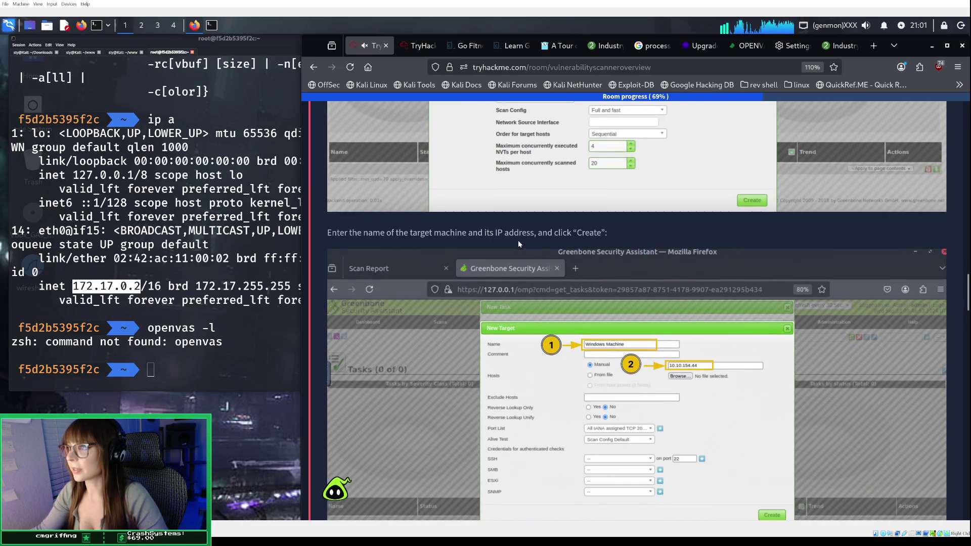
pyautogui.scroll(-1, 543, 244)
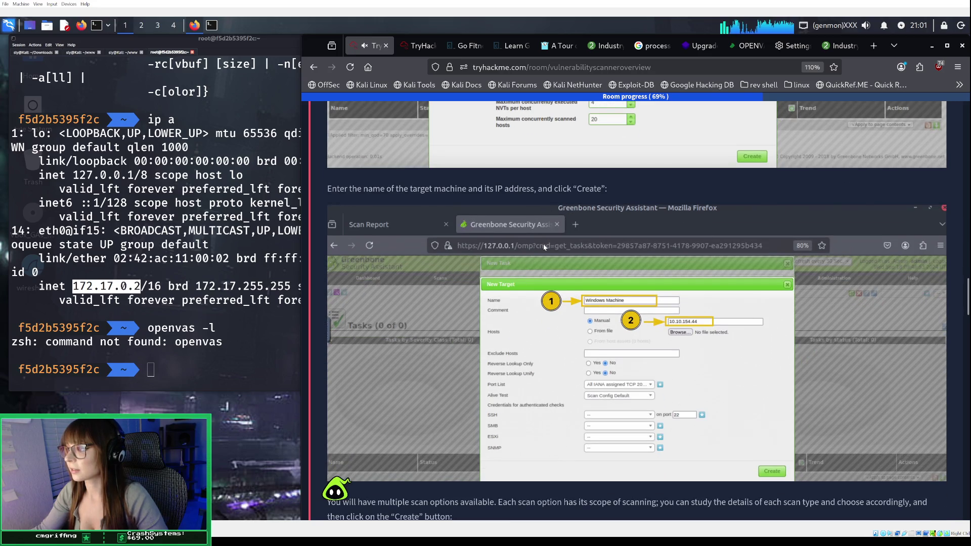
pyautogui.scroll(-2, 544, 247)
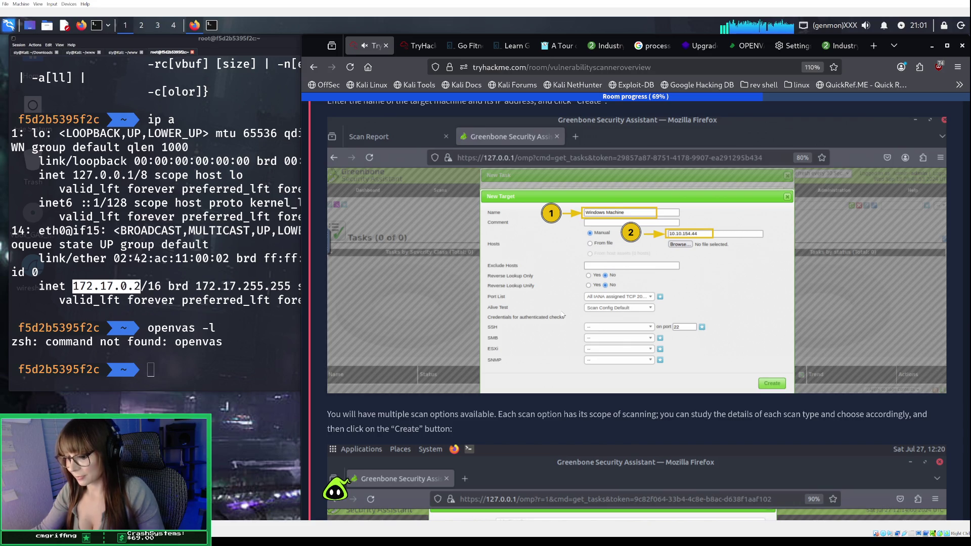
pyautogui.click(748, 46)
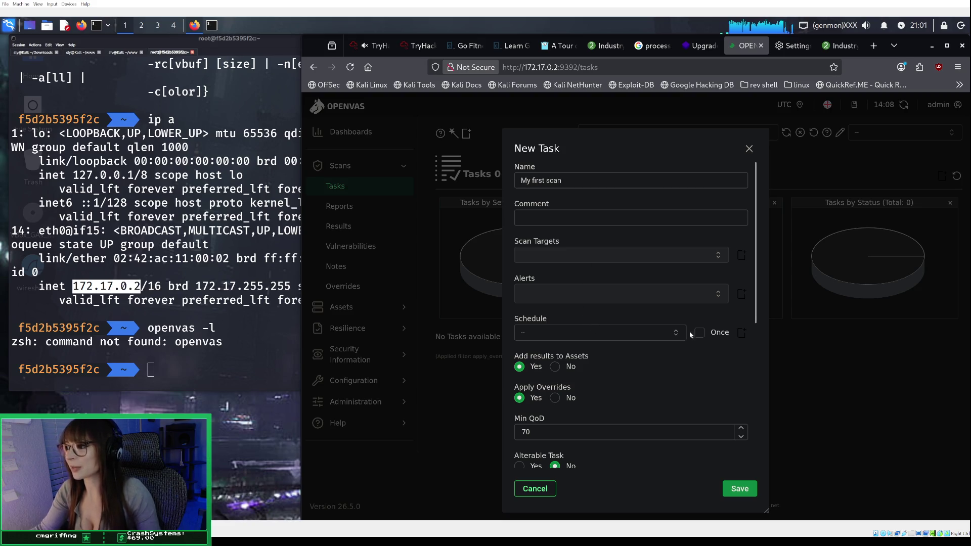
# Scroll the unfinished My first scan task form, then switch back to the TryHackMe room
pyautogui.scroll(-2, 681, 378)
pyautogui.scroll(2, 681, 374)
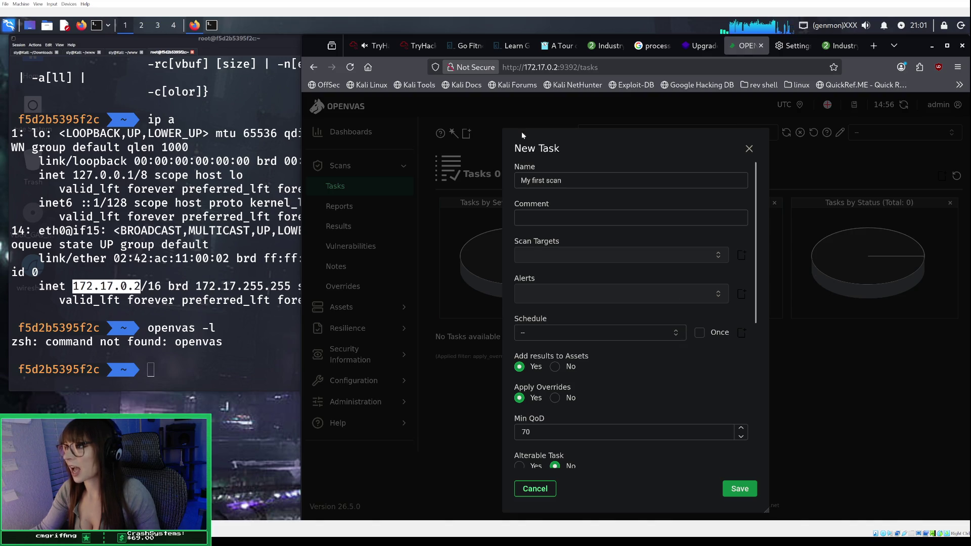
pyautogui.click(376, 46)
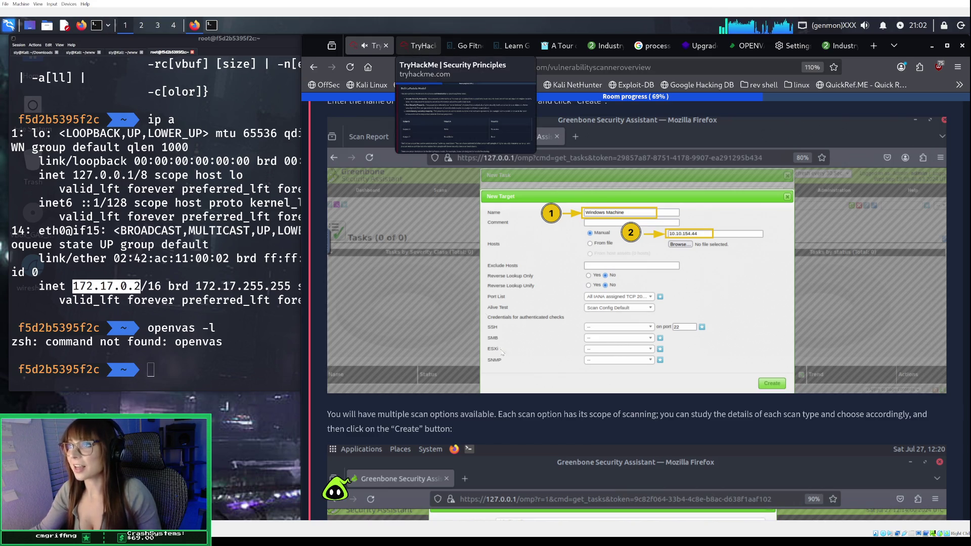
# Scroll the room up to the Installation section with the docker.io and immauss/openvas run commands
pyautogui.scroll(15, 527, 371)
pyautogui.scroll(10, 527, 370)
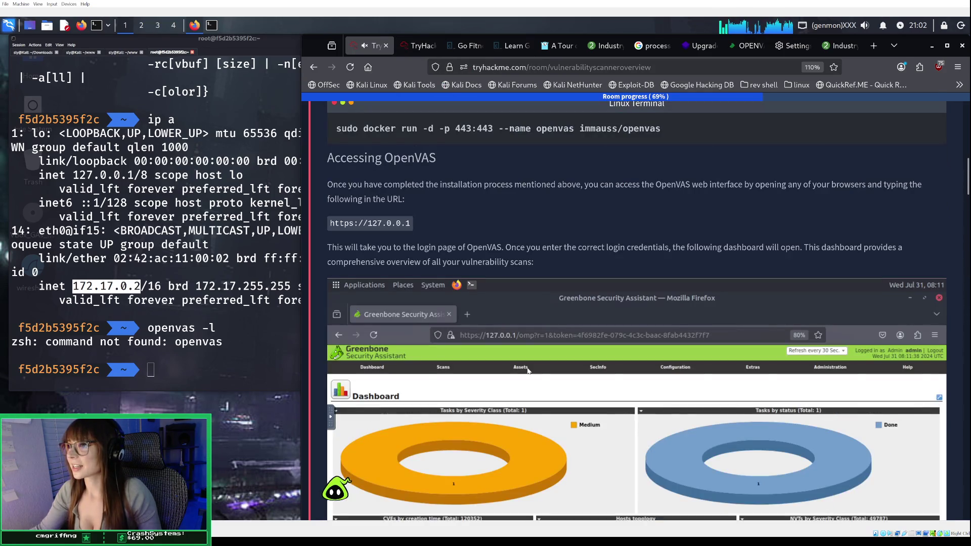
pyautogui.scroll(3, 527, 371)
pyautogui.scroll(10, 526, 367)
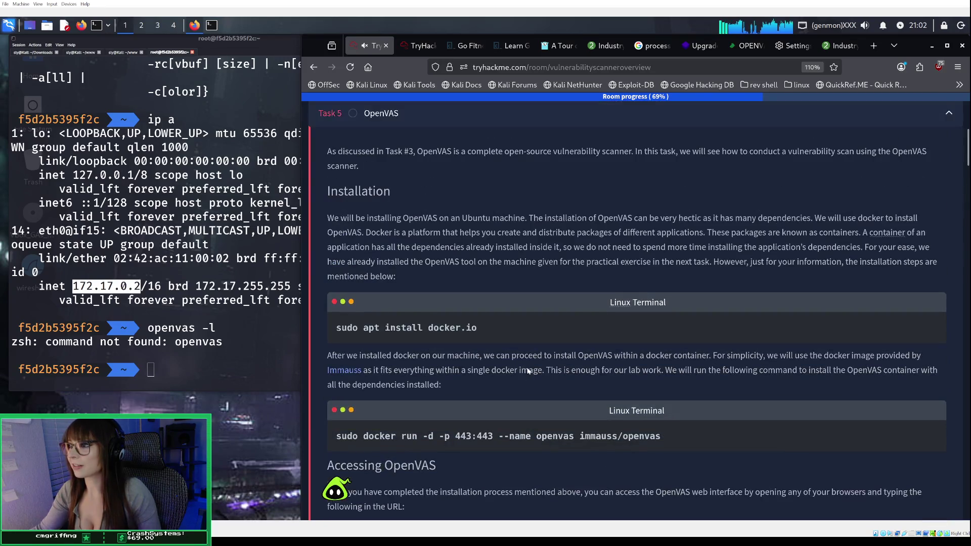
pyautogui.scroll(-5, 527, 368)
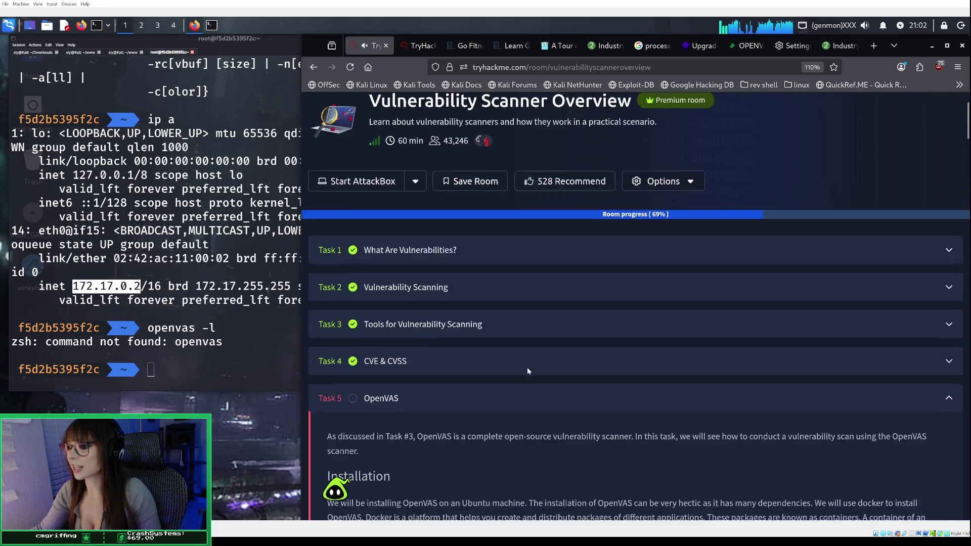
pyautogui.scroll(5, 527, 368)
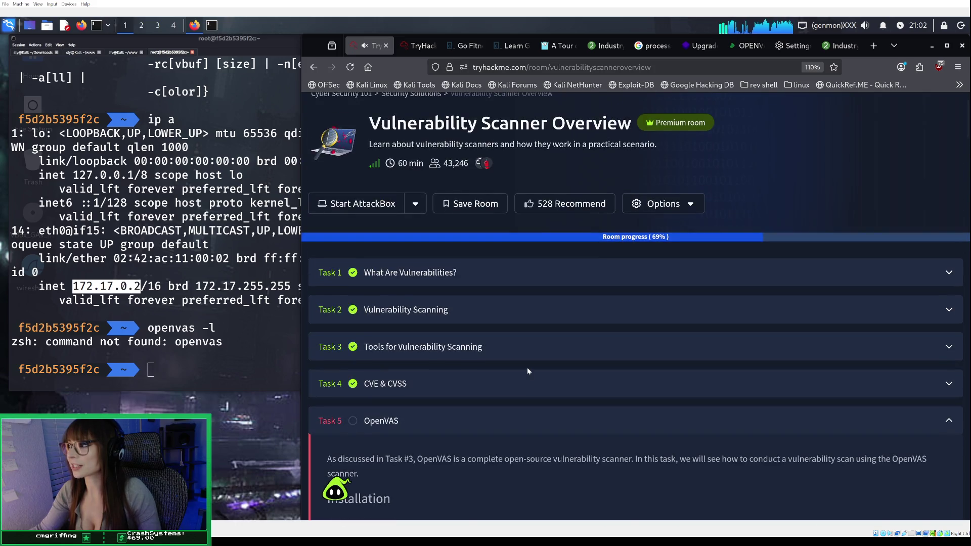
pyautogui.scroll(-1, 527, 371)
pyautogui.scroll(-1, 527, 371)
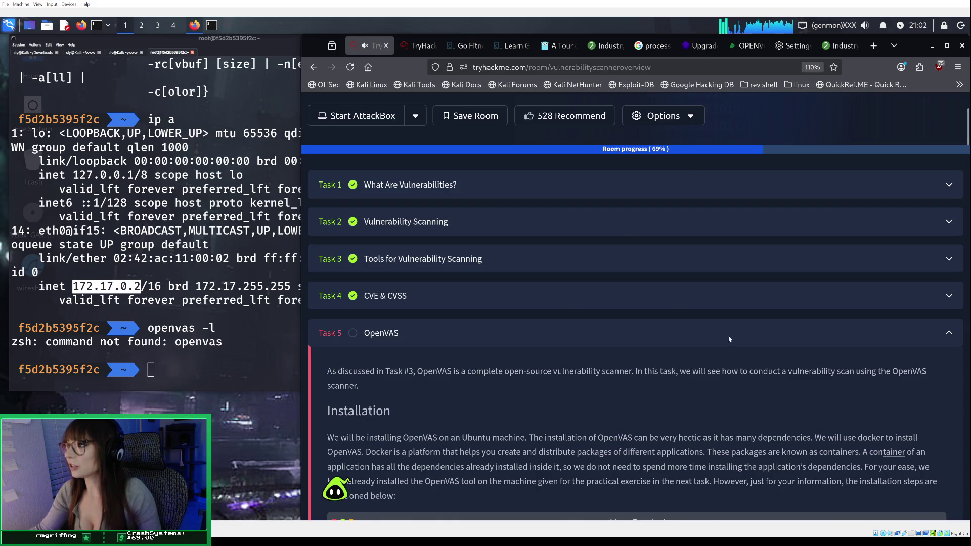
pyautogui.scroll(-10, 748, 344)
pyautogui.scroll(-15, 750, 347)
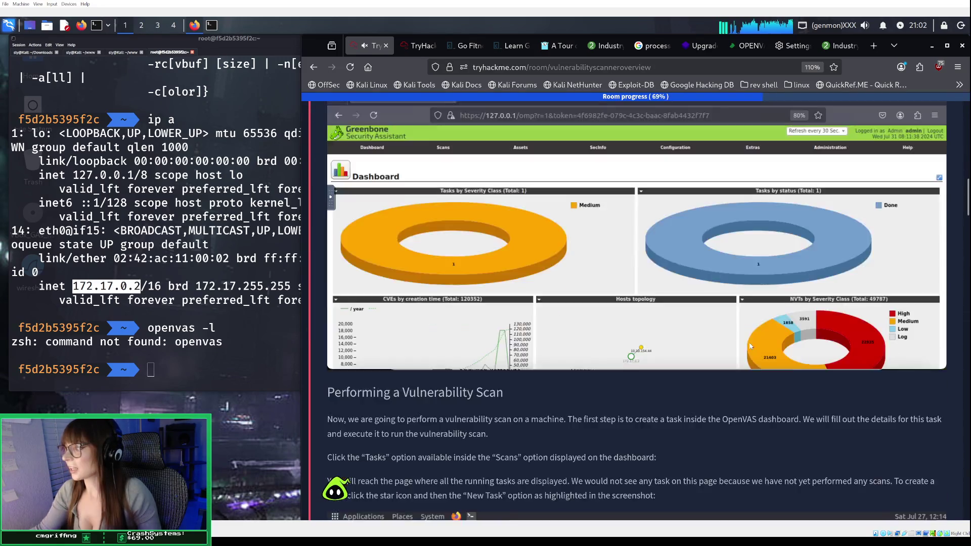
pyautogui.scroll(-6, 965, 321)
pyautogui.scroll(-15, 965, 321)
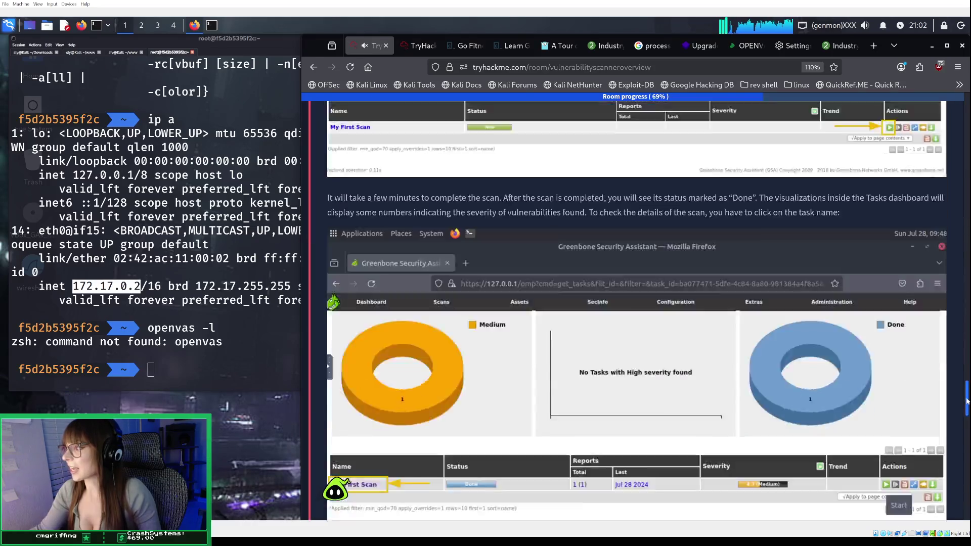
pyautogui.scroll(2, 966, 491)
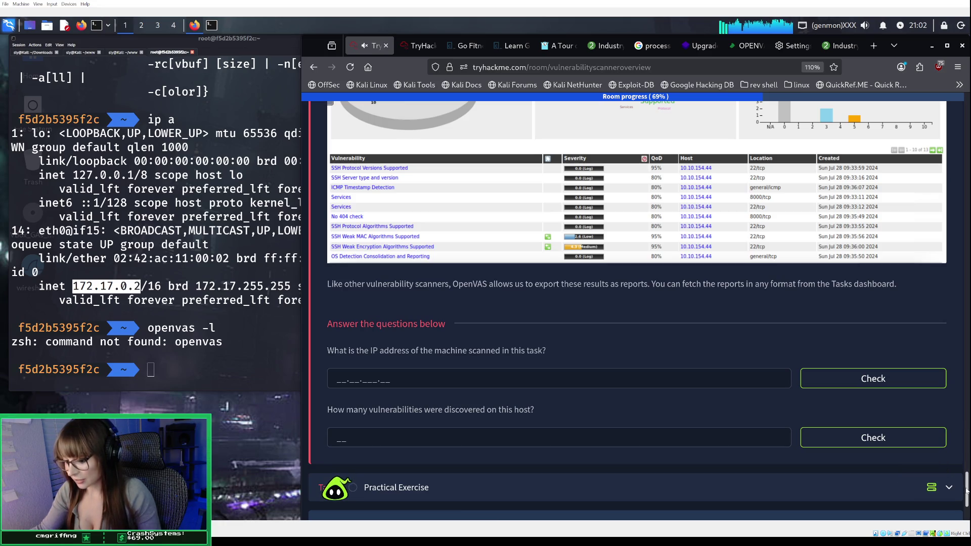
pyautogui.moveTo(965, 490); pyautogui.dragTo(964, 155)
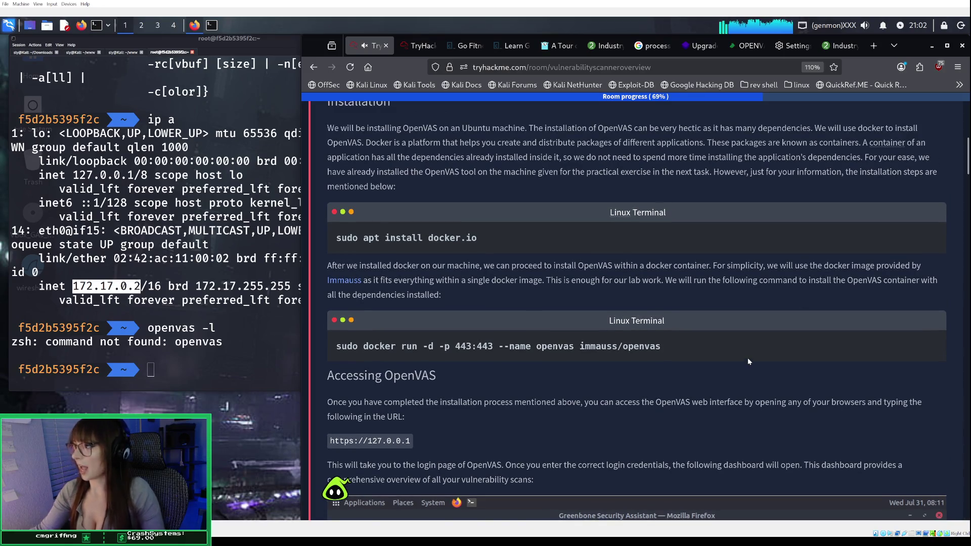
# Scroll through the New Target and New Task screenshots, ending on the My First Scan task step
pyautogui.scroll(-3, 748, 357)
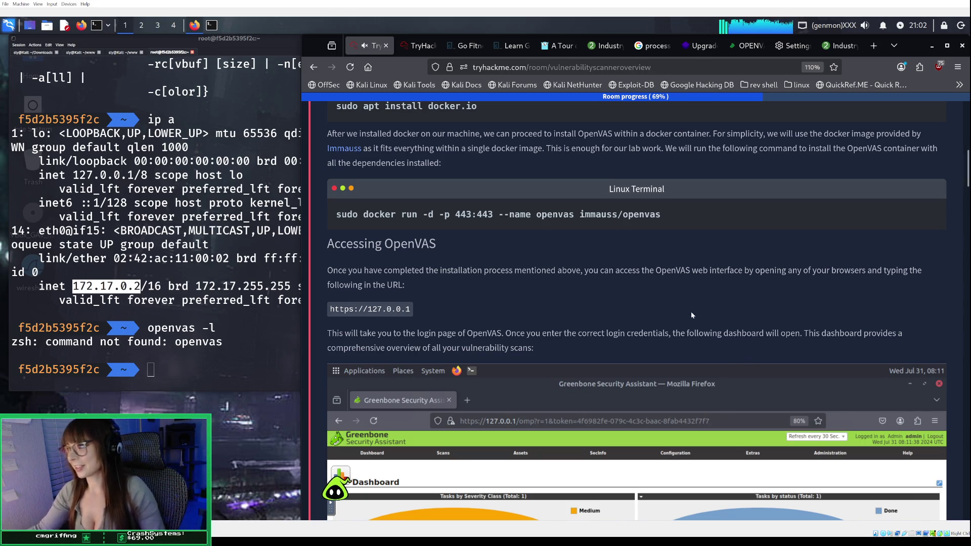
pyautogui.scroll(-1, 687, 311)
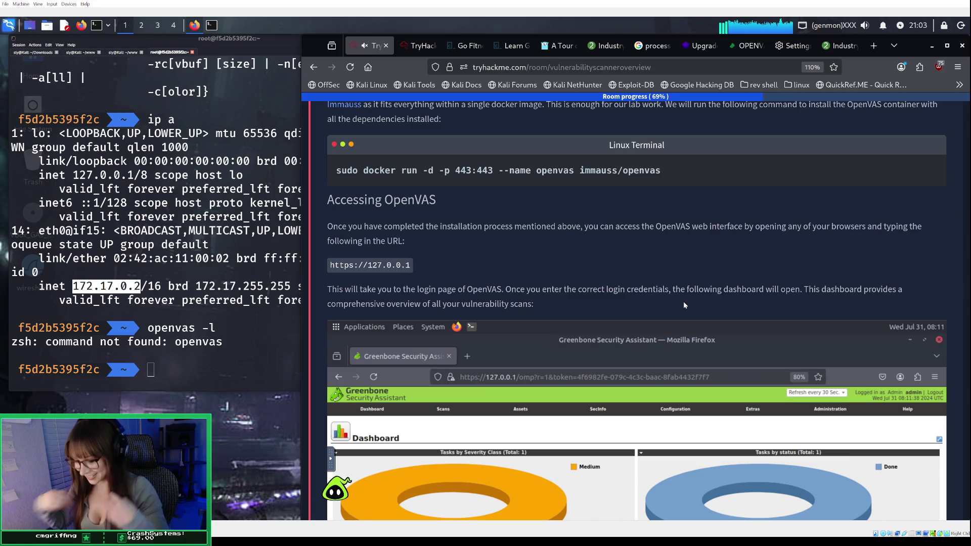
pyautogui.scroll(-3, 683, 301)
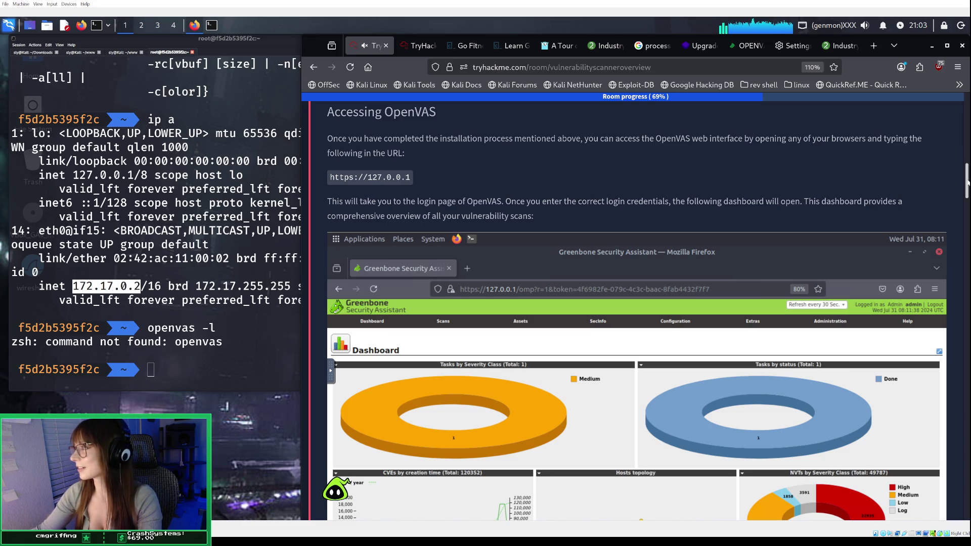
pyautogui.scroll(-1, 967, 186)
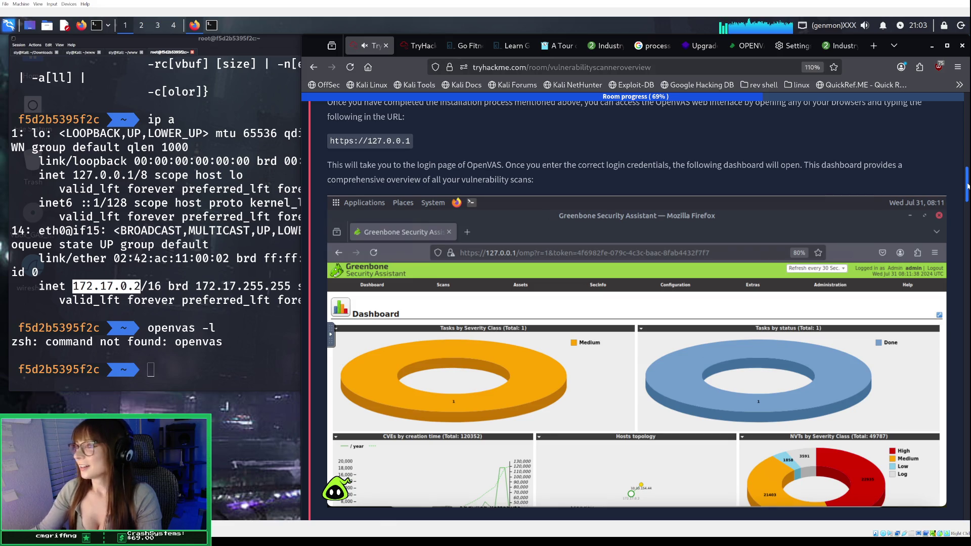
pyautogui.scroll(-1, 685, 184)
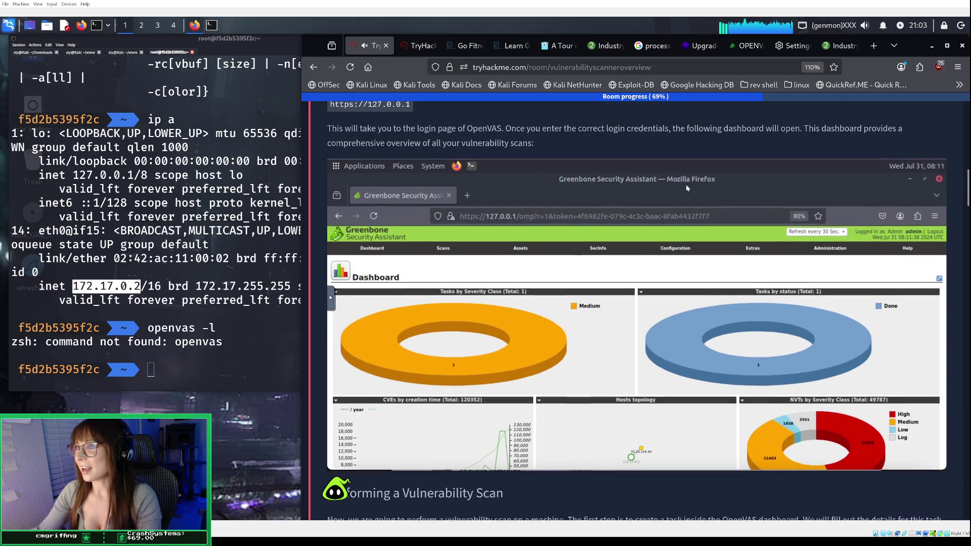
pyautogui.scroll(-10, 689, 181)
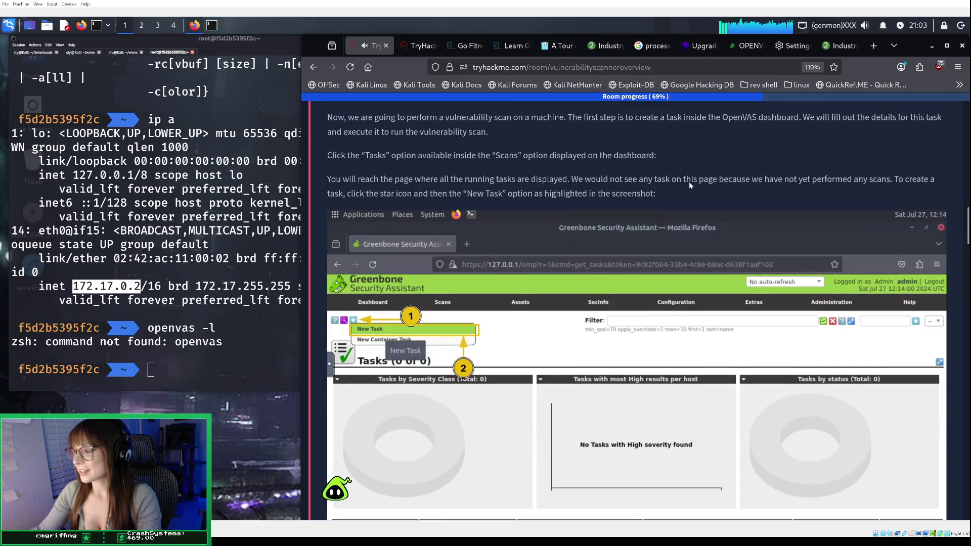
pyautogui.scroll(-1, 690, 181)
pyautogui.scroll(1, 690, 184)
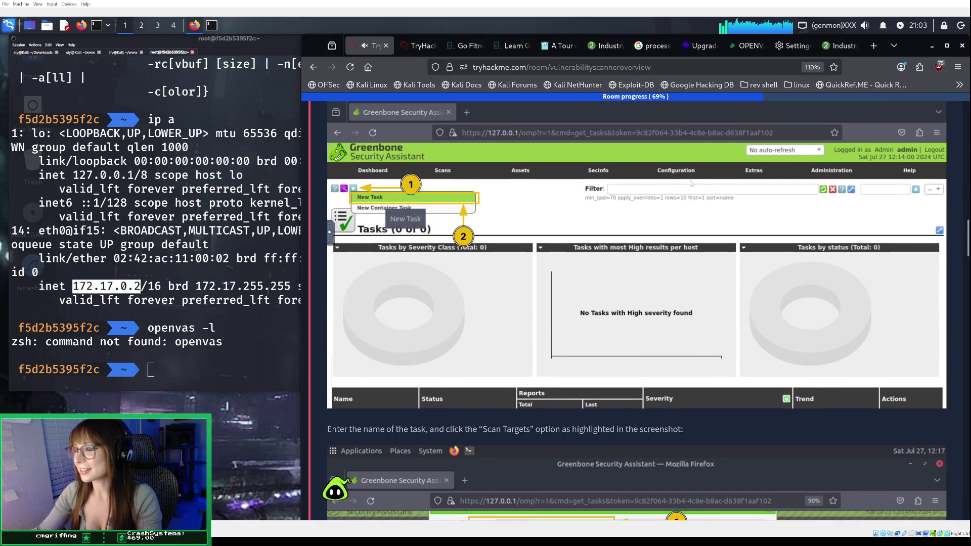
pyautogui.scroll(-2, 691, 183)
pyautogui.scroll(2, 691, 183)
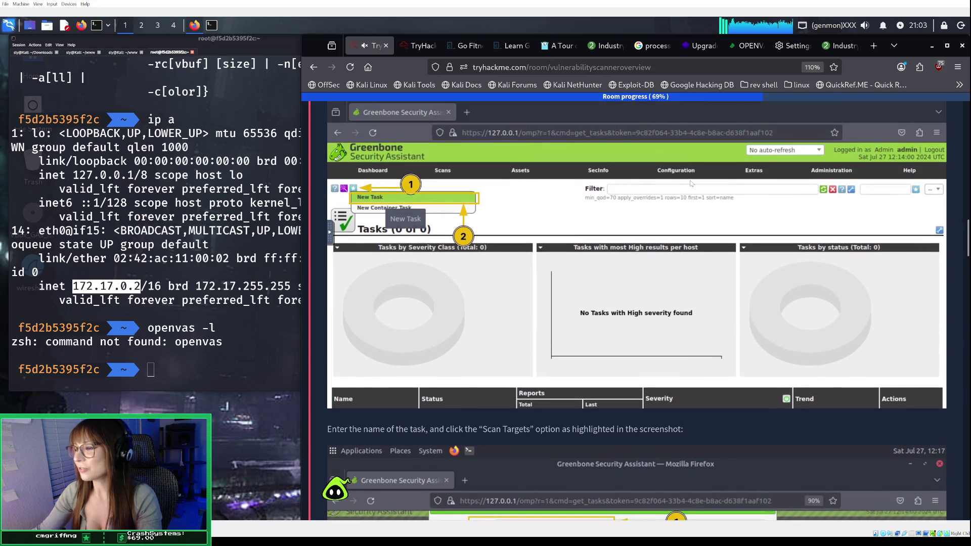
pyautogui.scroll(-1, 691, 183)
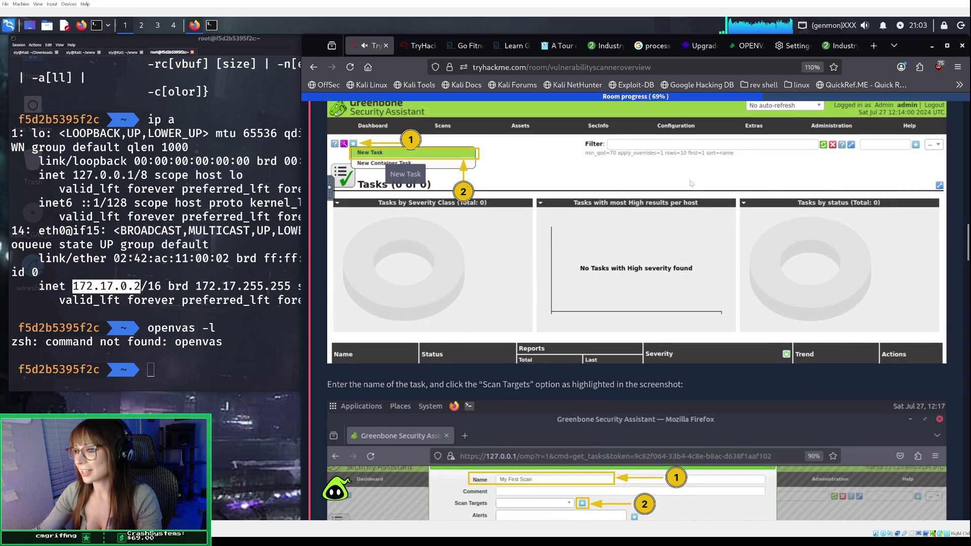
pyautogui.scroll(-3, 604, 318)
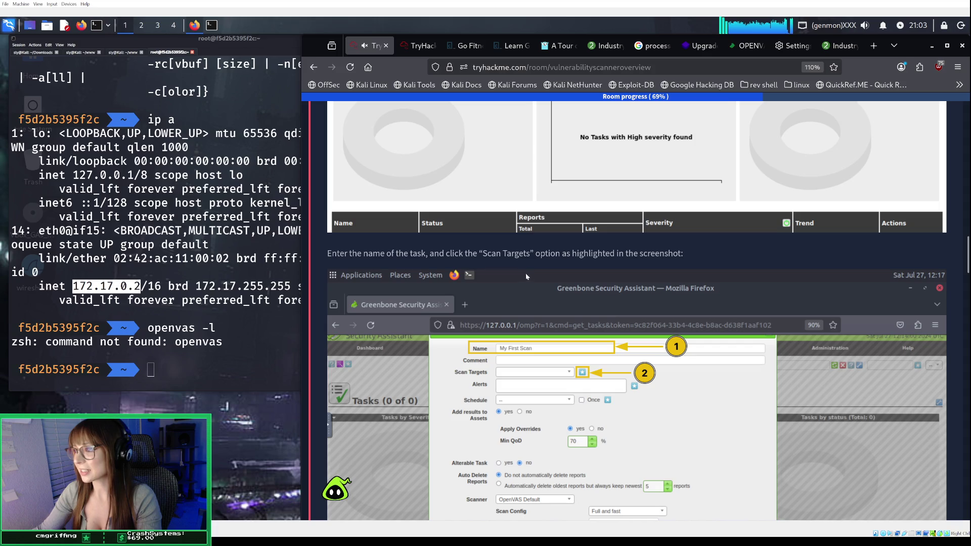
pyautogui.scroll(-2, 604, 261)
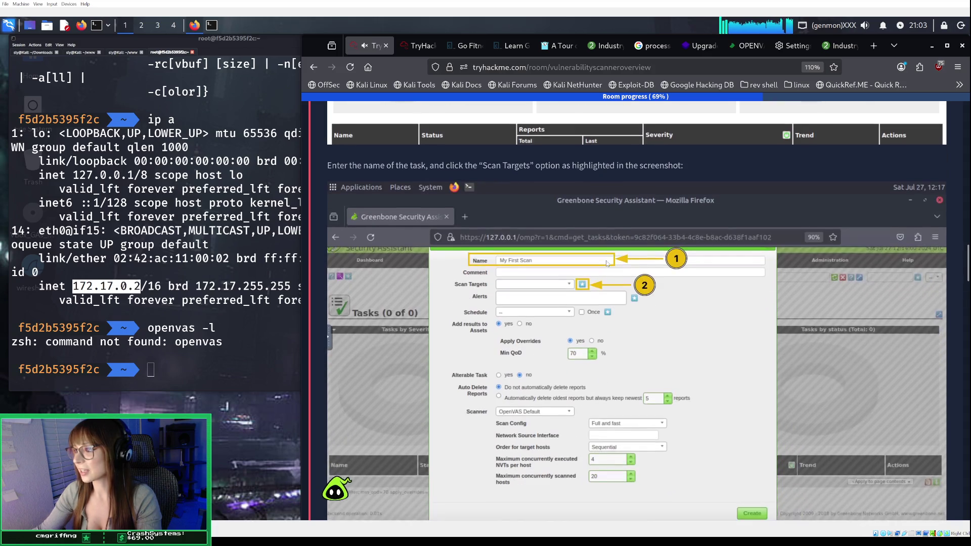
pyautogui.scroll(-1, 607, 263)
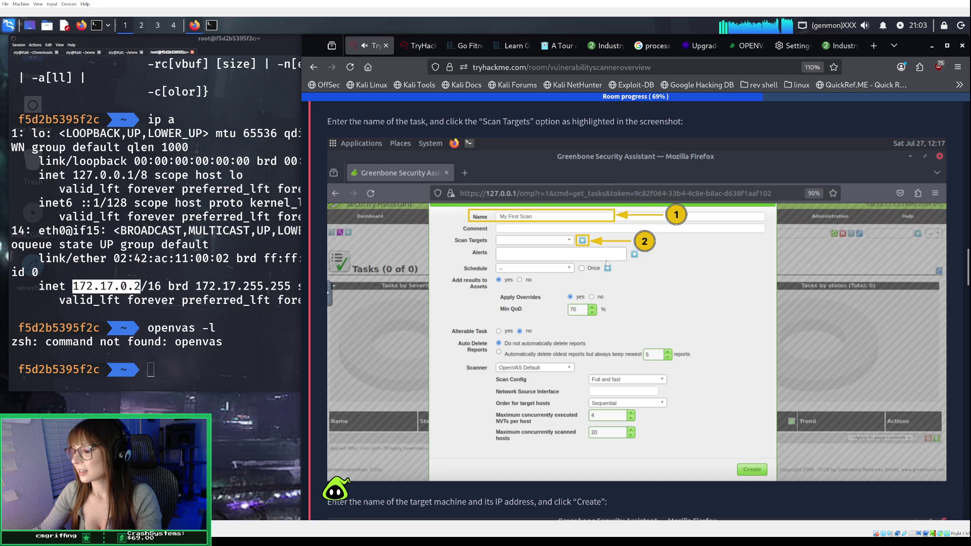
pyautogui.scroll(-1, 606, 260)
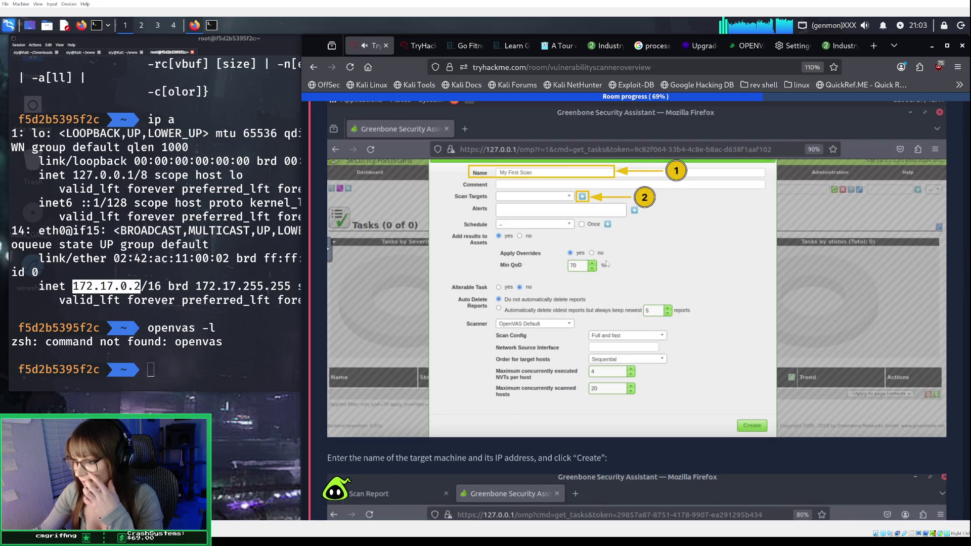
pyautogui.scroll(-1, 612, 269)
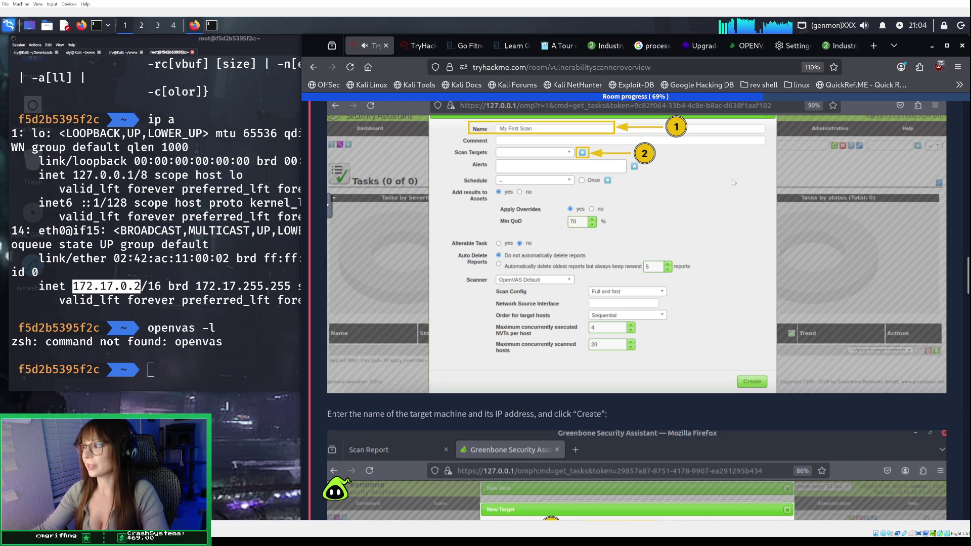
pyautogui.scroll(5, 713, 263)
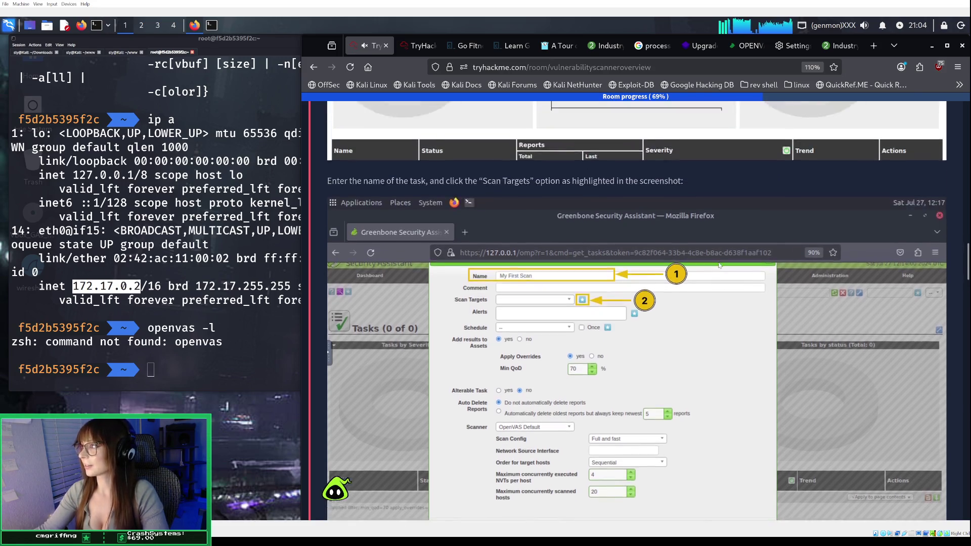
pyautogui.scroll(10, 713, 263)
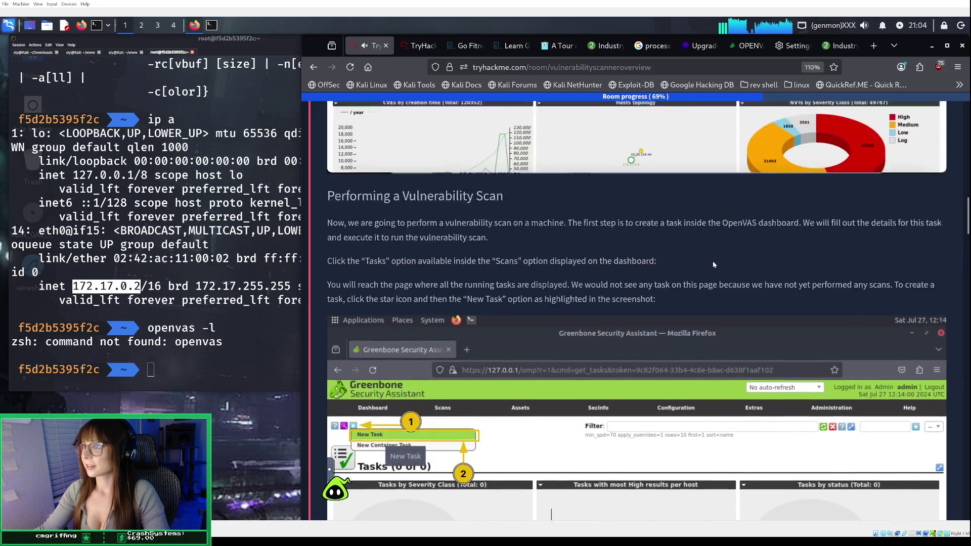
pyautogui.scroll(-3, 713, 264)
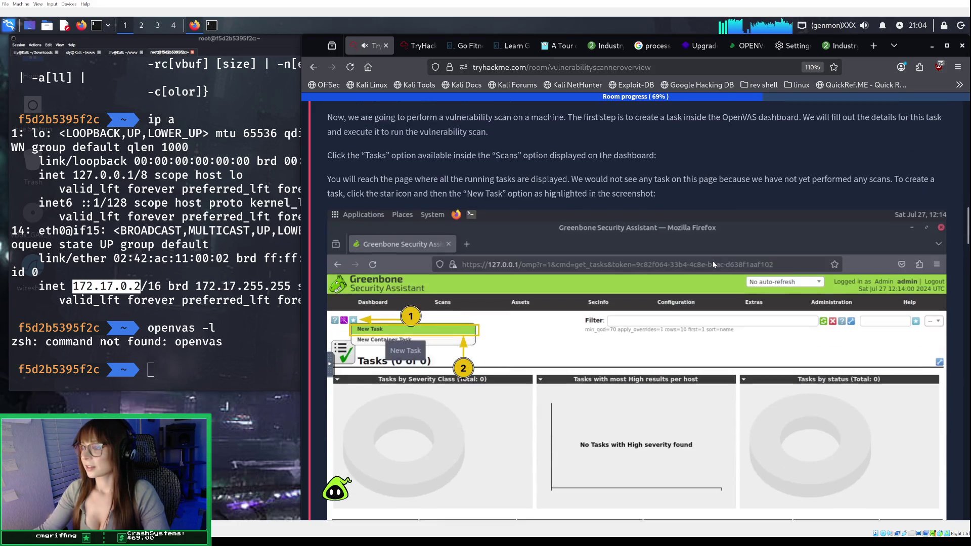
pyautogui.scroll(-7, 713, 264)
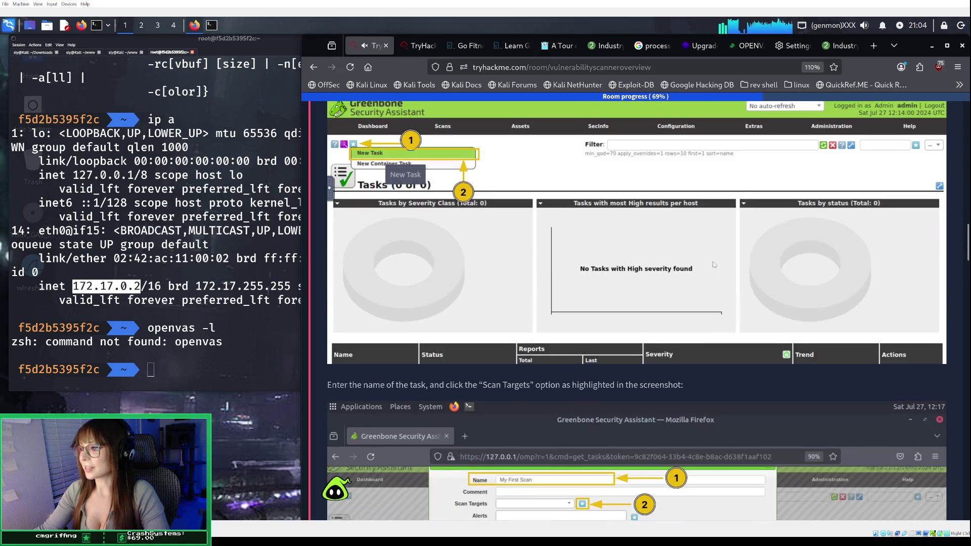
pyautogui.scroll(-6, 713, 264)
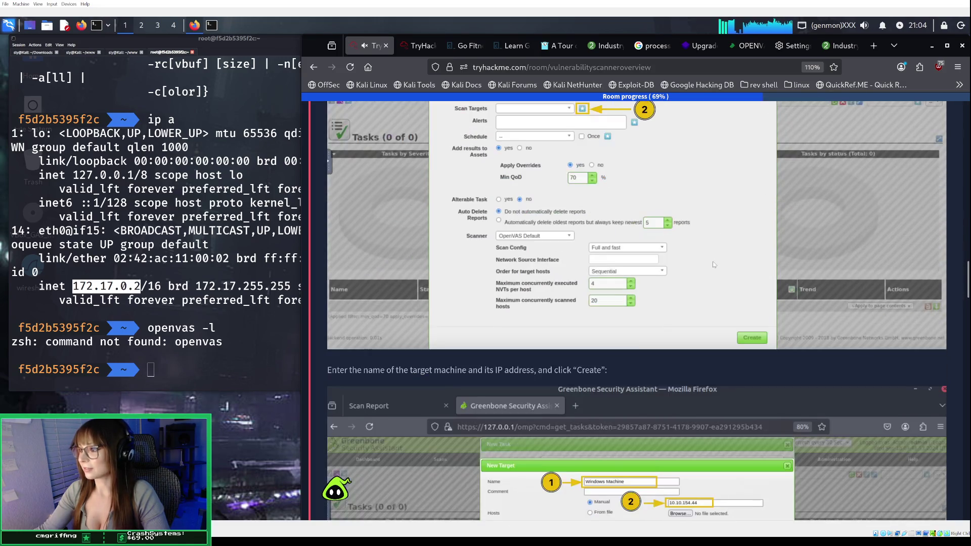
pyautogui.scroll(-1, 713, 264)
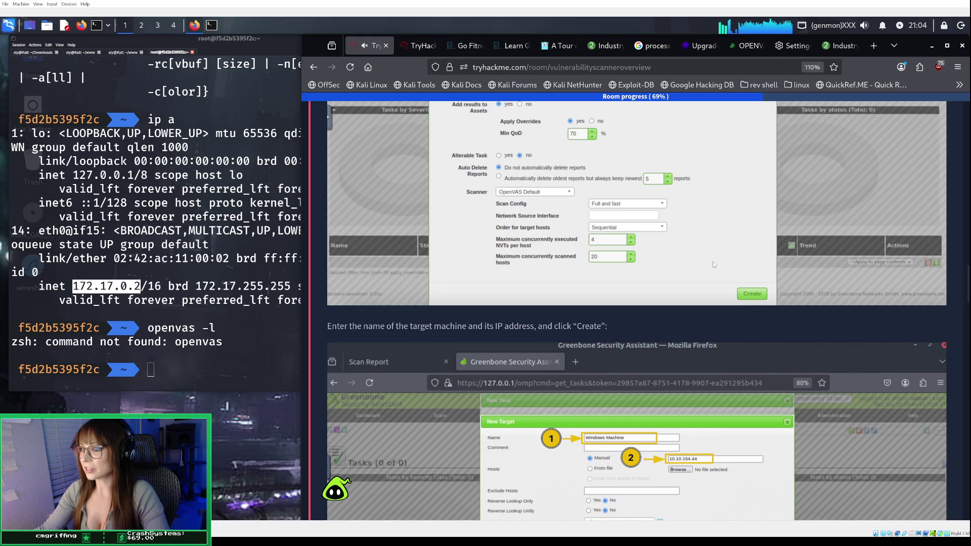
pyautogui.scroll(-1, 713, 264)
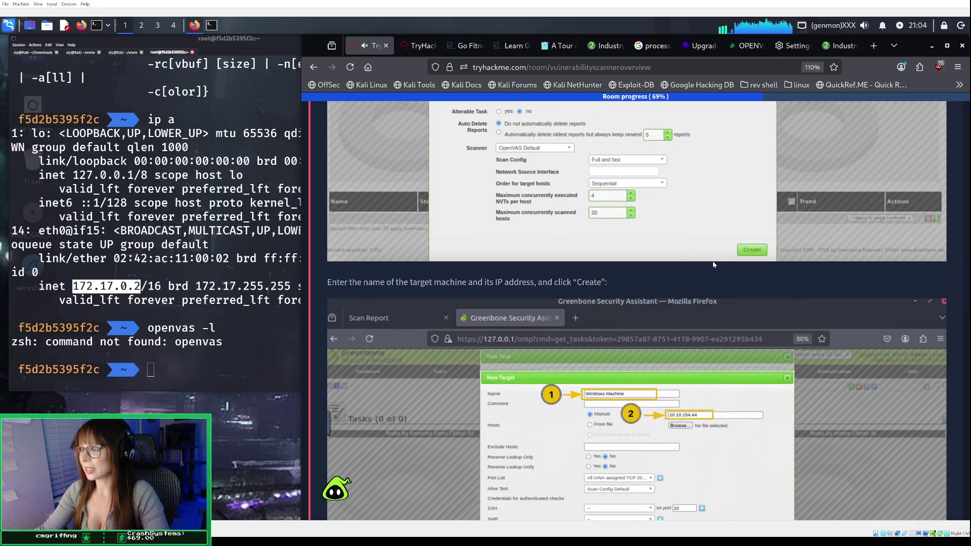
pyautogui.scroll(-3, 713, 264)
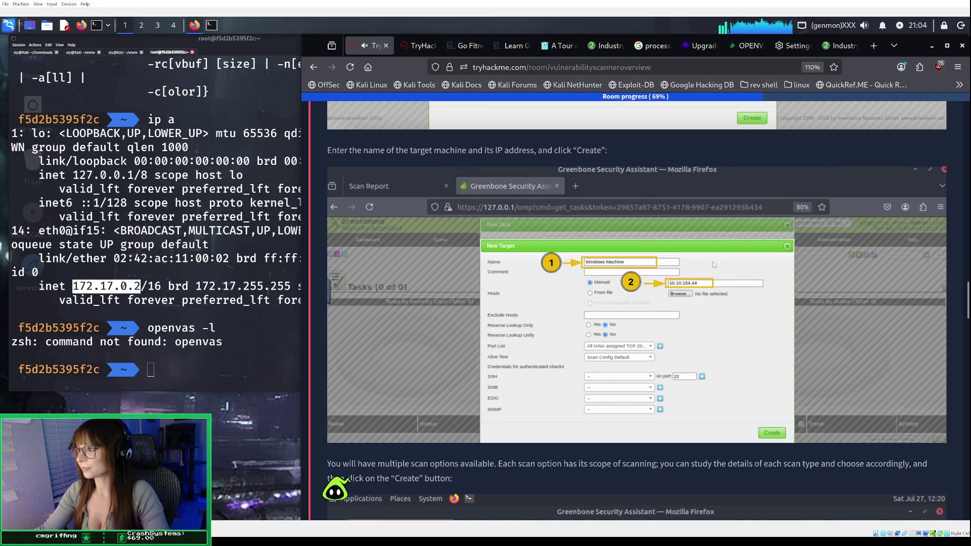
pyautogui.scroll(-3, 714, 264)
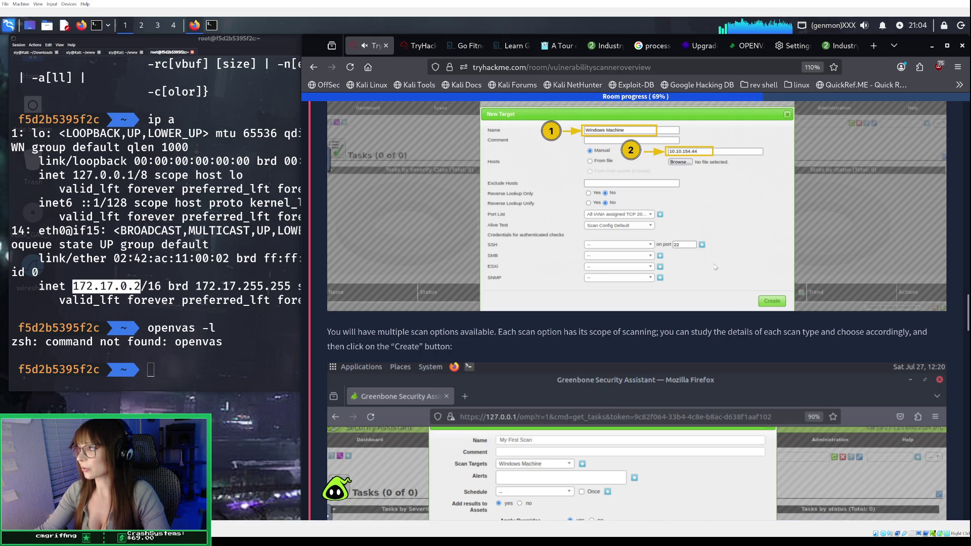
pyautogui.scroll(-3, 714, 263)
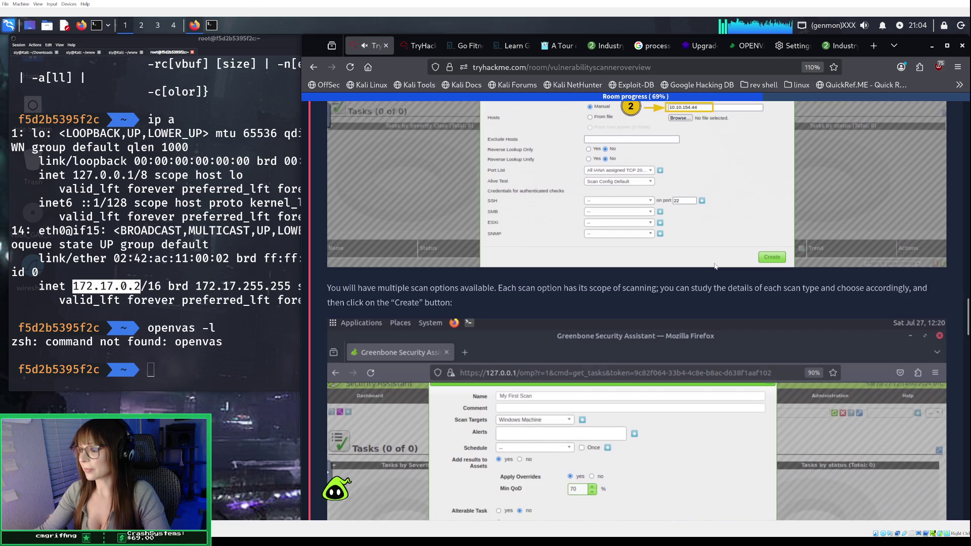
pyautogui.scroll(3, 714, 265)
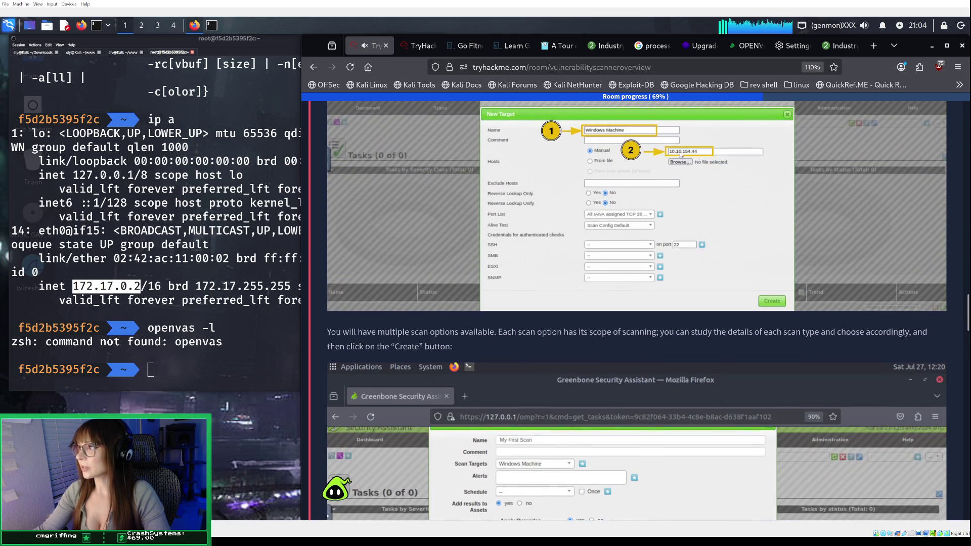
pyautogui.scroll(1, 677, 157)
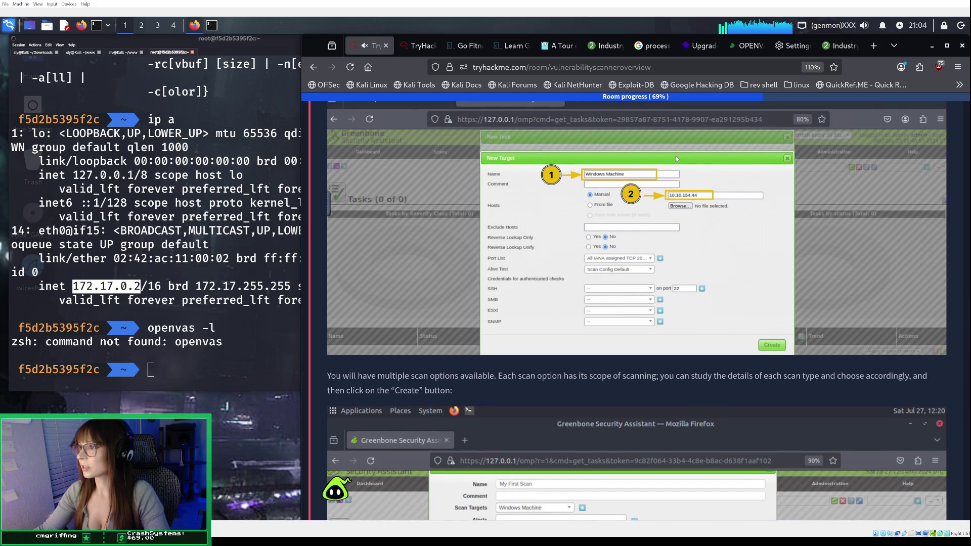
pyautogui.scroll(6, 676, 159)
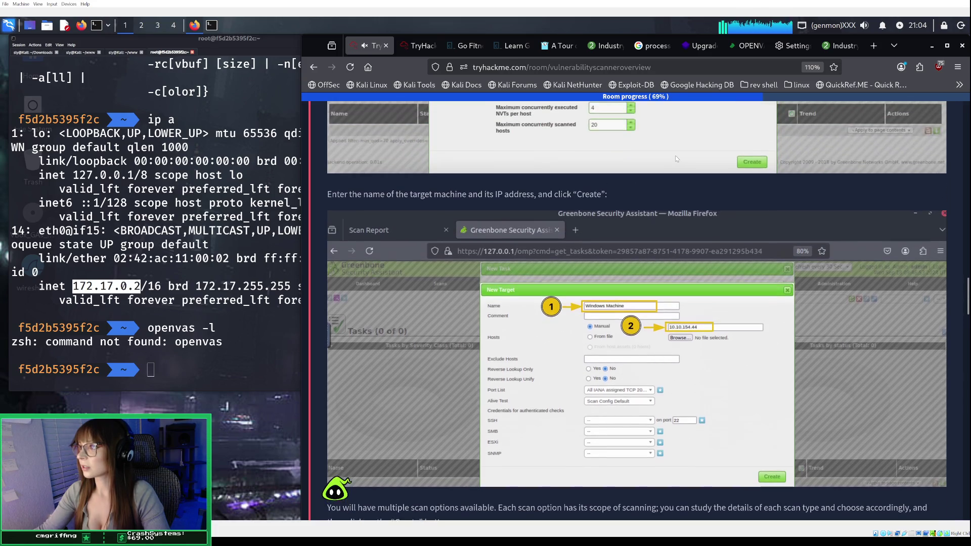
pyautogui.scroll(3, 676, 158)
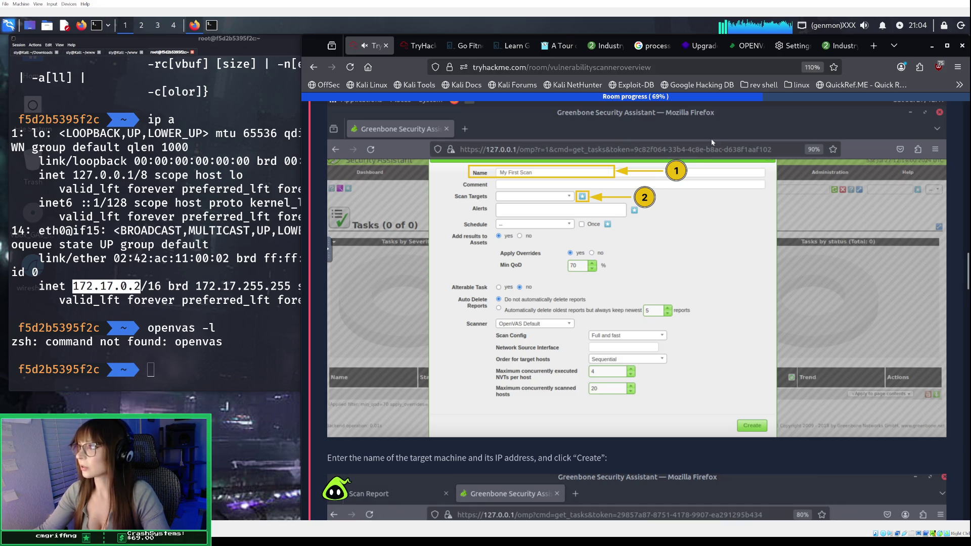
# Open a new scan target form and name it 'Windows Machine', checking the tutorial for the name
pyautogui.click(742, 45)
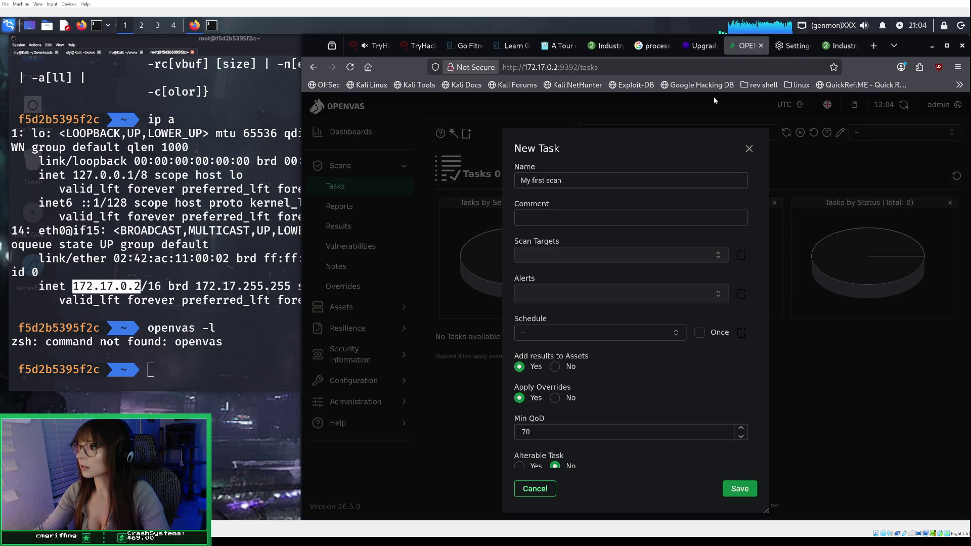
pyautogui.click(741, 255)
pyautogui.moveTo(576, 180); pyautogui.dragTo(514, 183)
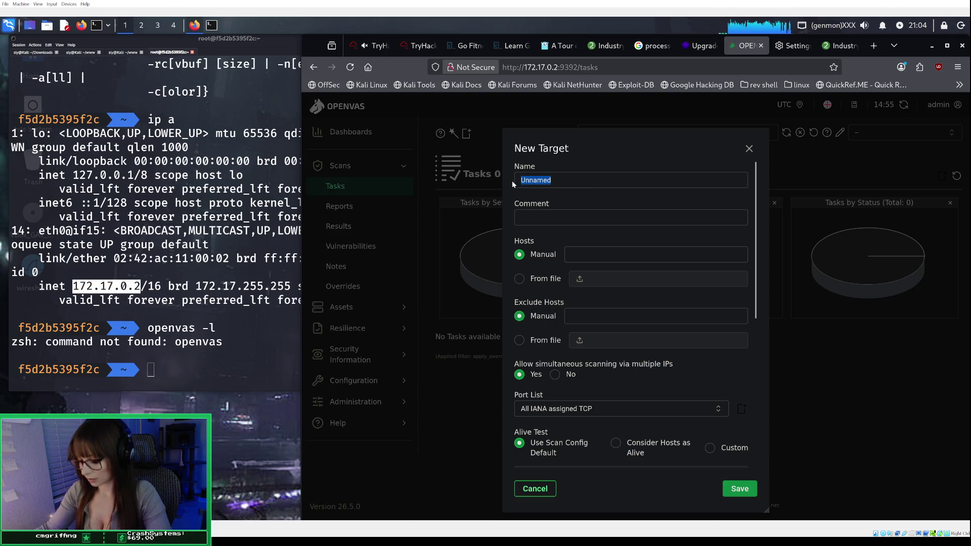
pyautogui.write('My fi')
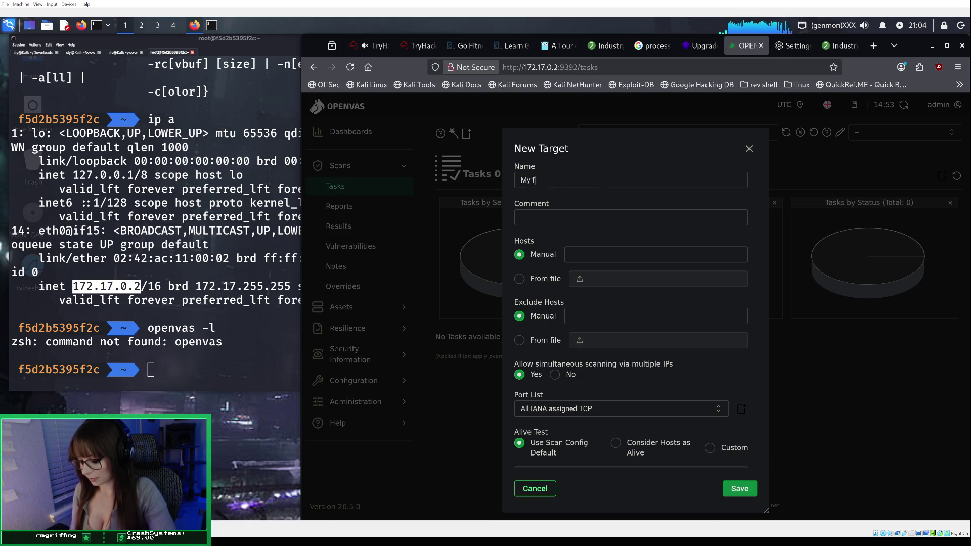
pyautogui.press('BackSpace')
pyautogui.press('BackSpace')
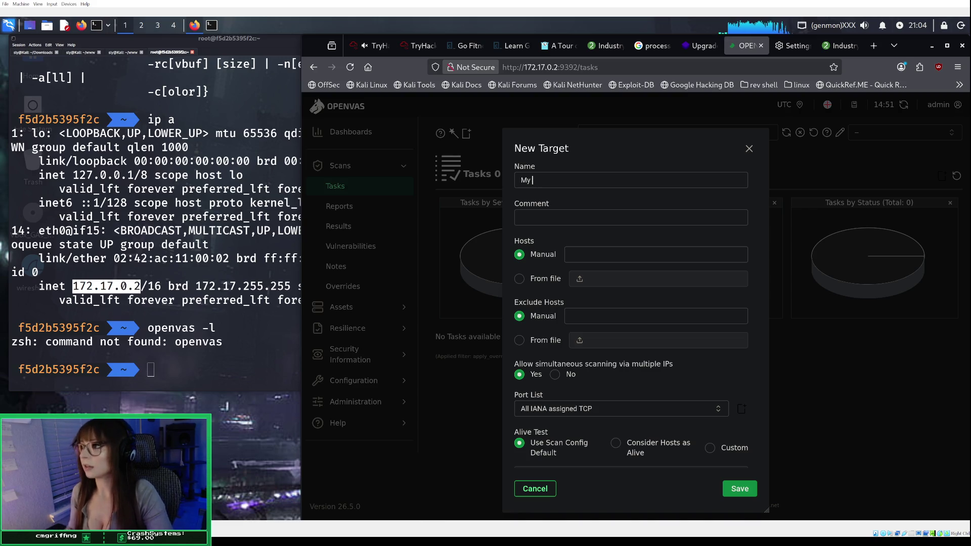
pyautogui.click(379, 47)
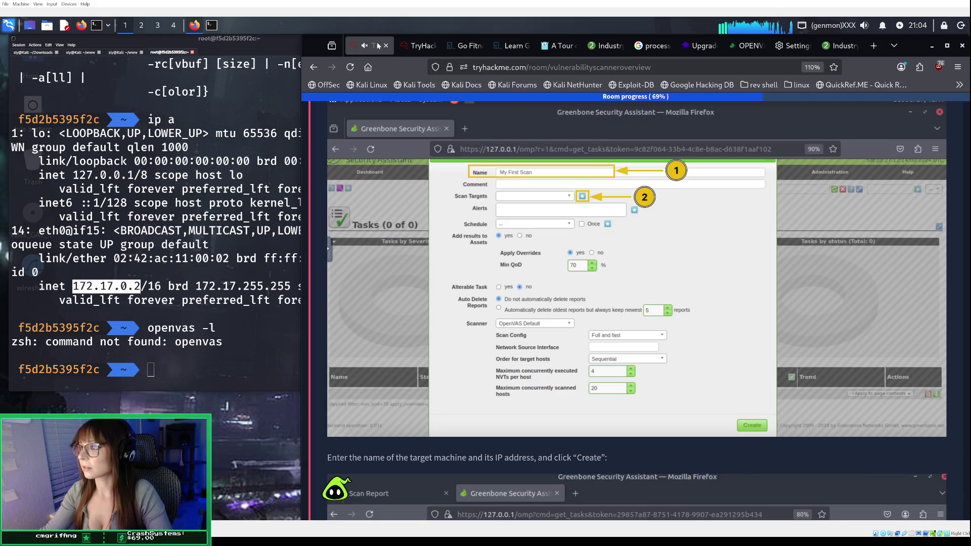
pyautogui.scroll(-3, 601, 242)
pyautogui.scroll(-2, 602, 242)
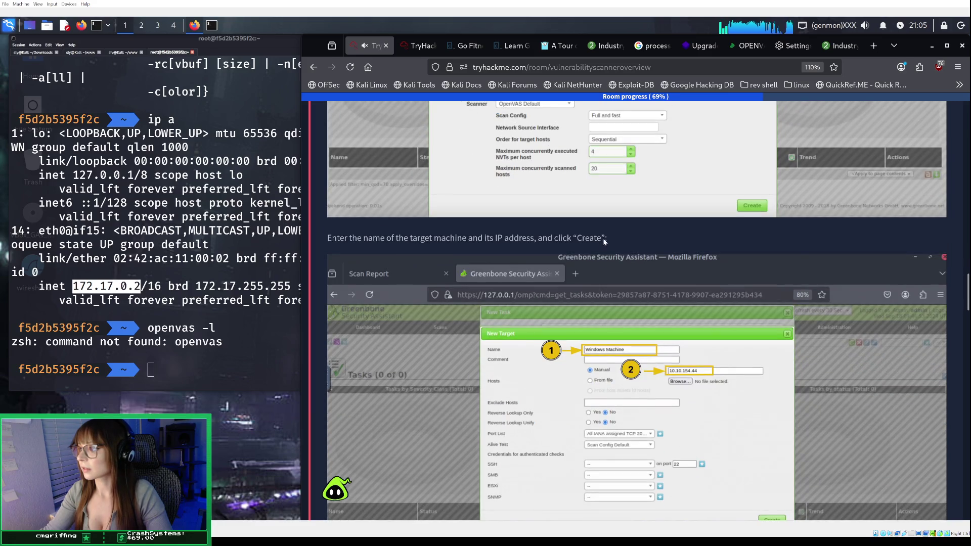
pyautogui.click(741, 46)
pyautogui.press('BackSpace')
pyautogui.press('BackSpace')
pyautogui.press('BackSpace')
pyautogui.write('Wind')
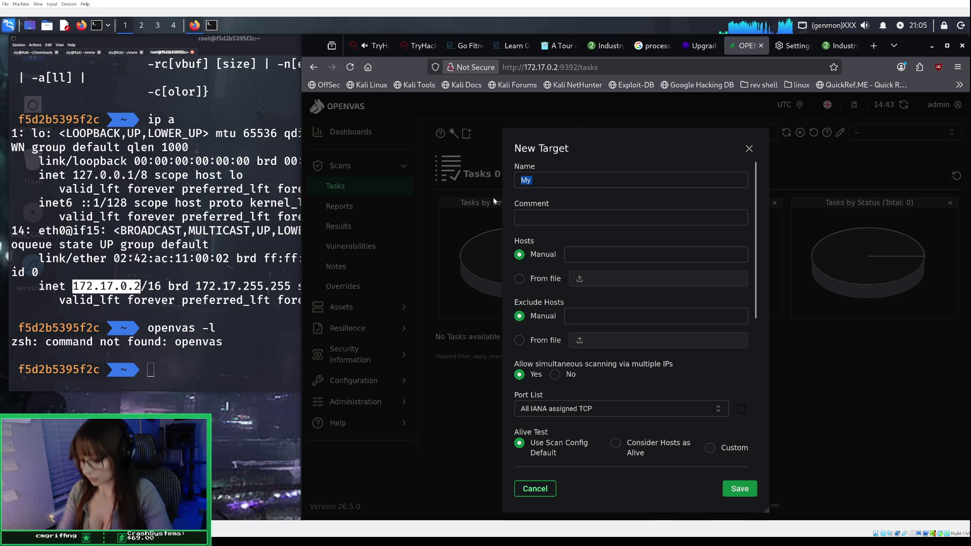
pyautogui.write('ows Machine')
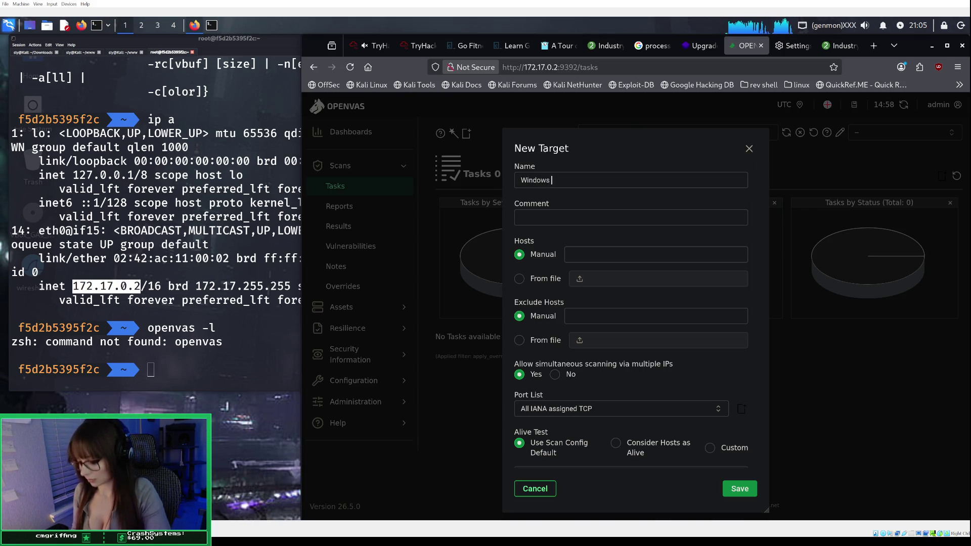
# Review the tutorial's target details, then try saving the Windows Machine target
pyautogui.click(379, 46)
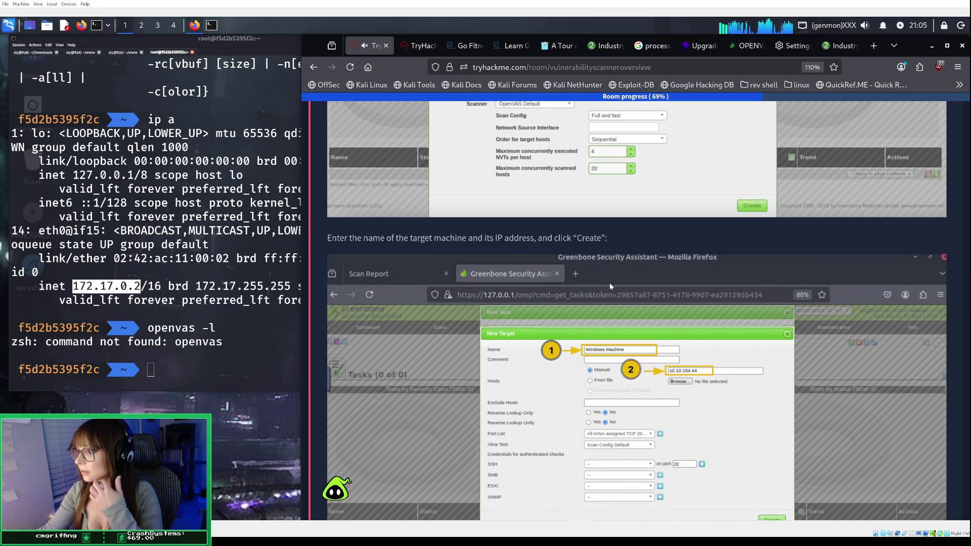
pyautogui.scroll(-1, 610, 287)
pyautogui.scroll(-2, 610, 286)
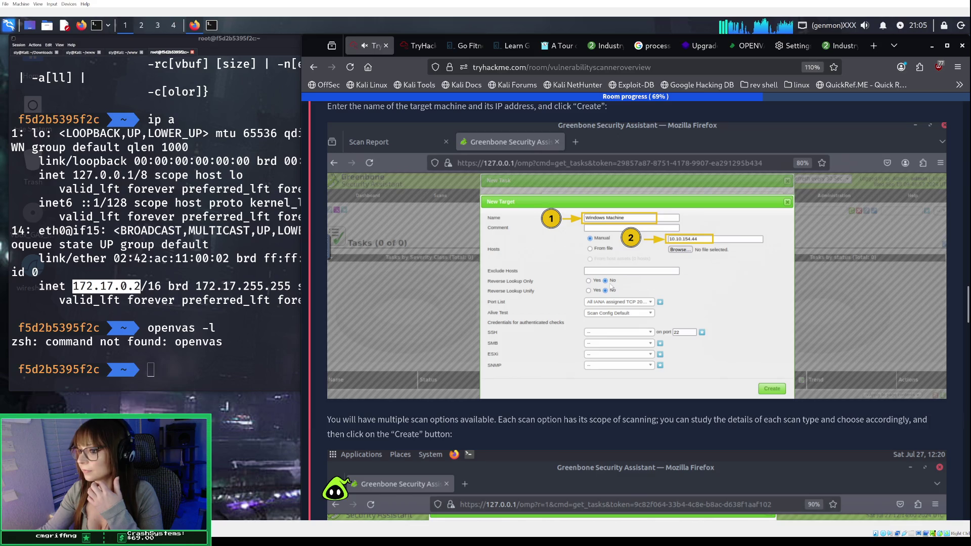
pyautogui.scroll(2, 610, 286)
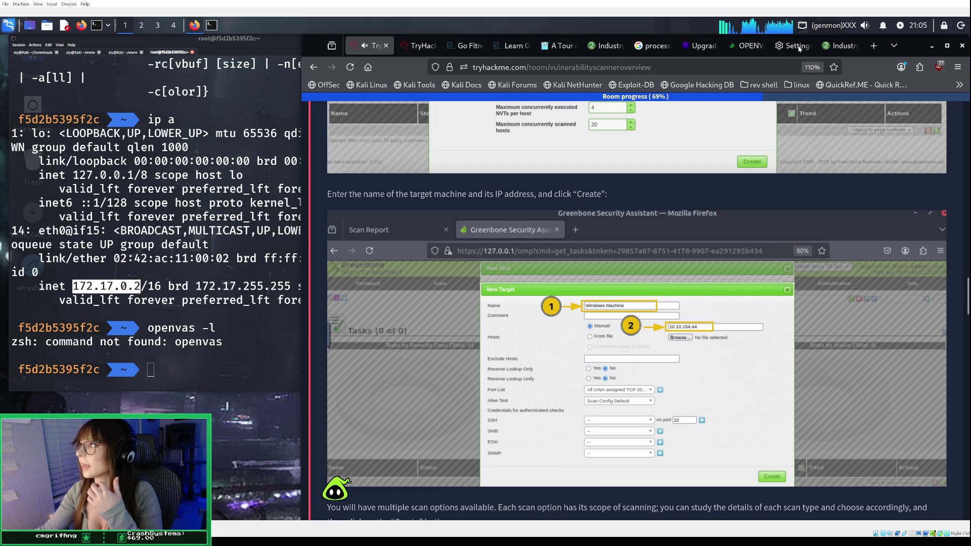
pyautogui.click(751, 49)
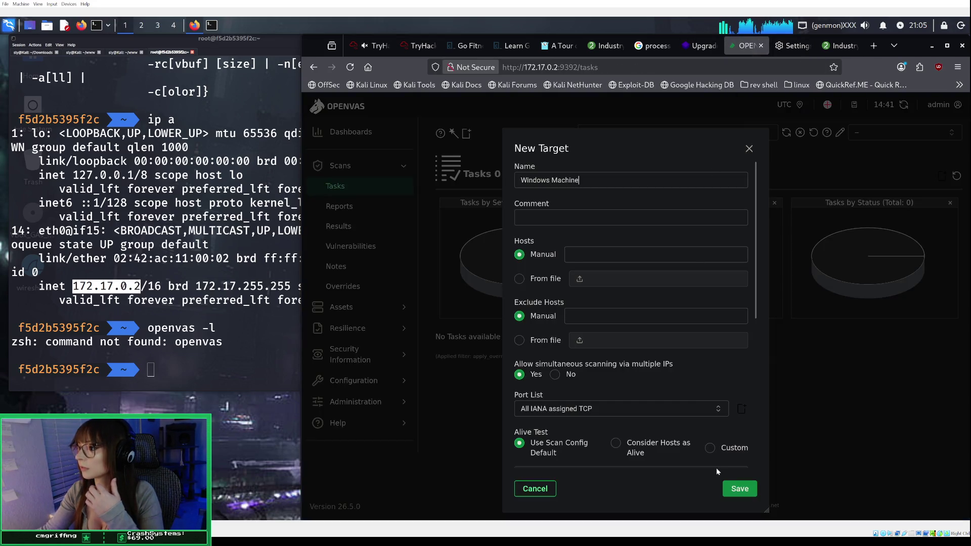
pyautogui.click(734, 489)
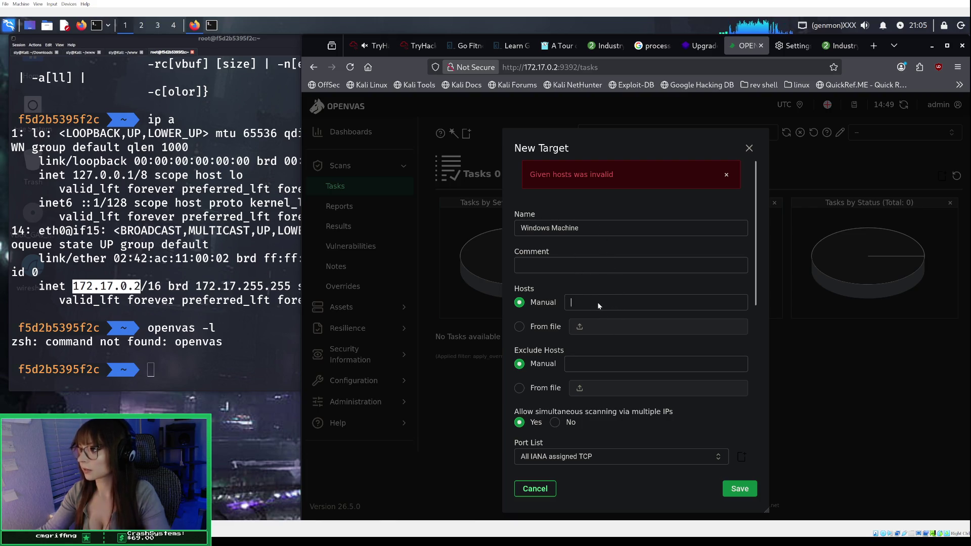
# Enter host 10.10.154.44 from the tutorial and save the Windows Machine target
pyautogui.click(379, 46)
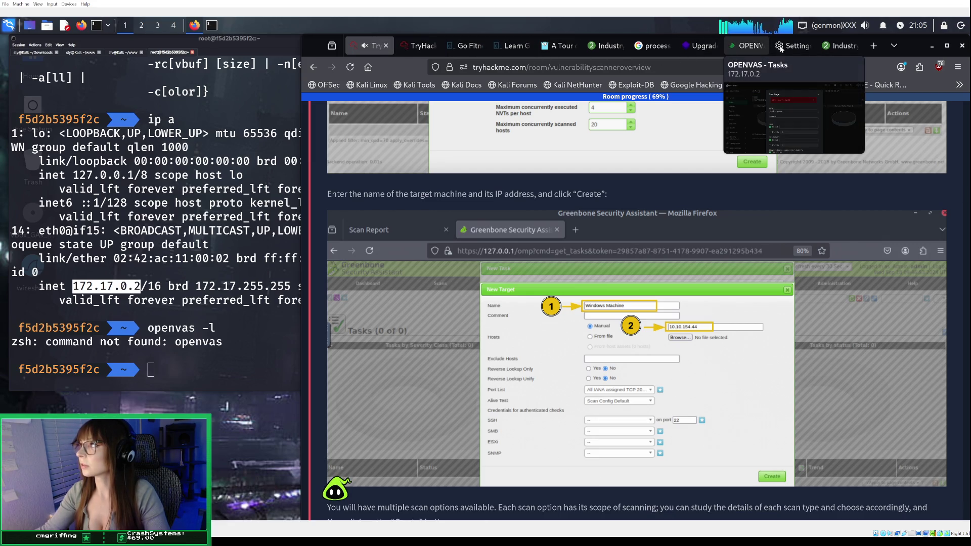
pyautogui.click(752, 47)
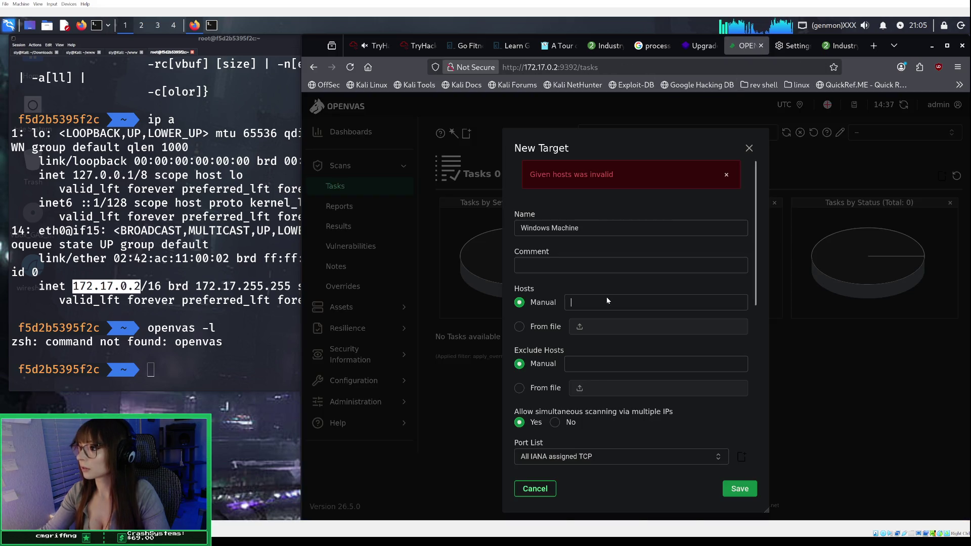
pyautogui.write('10.10.1')
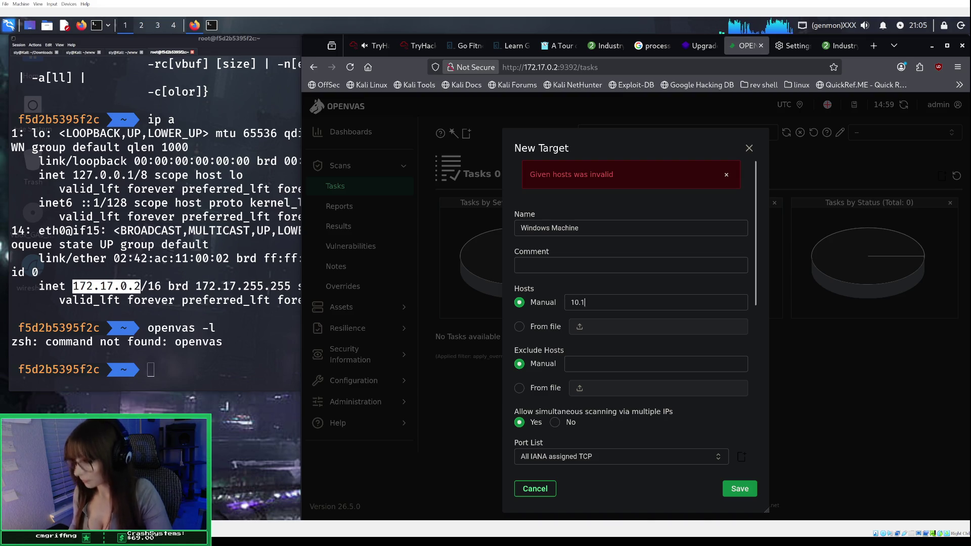
pyautogui.write('54.44')
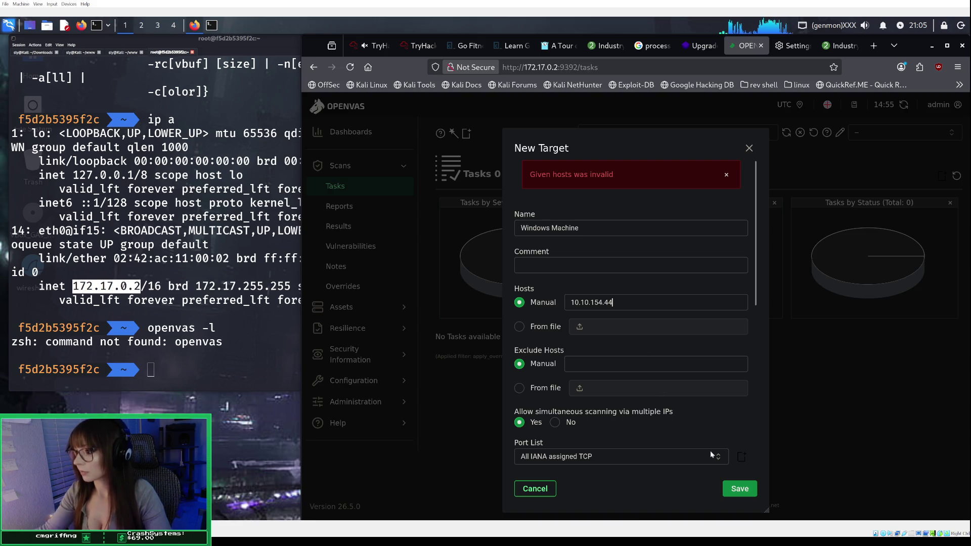
pyautogui.click(738, 488)
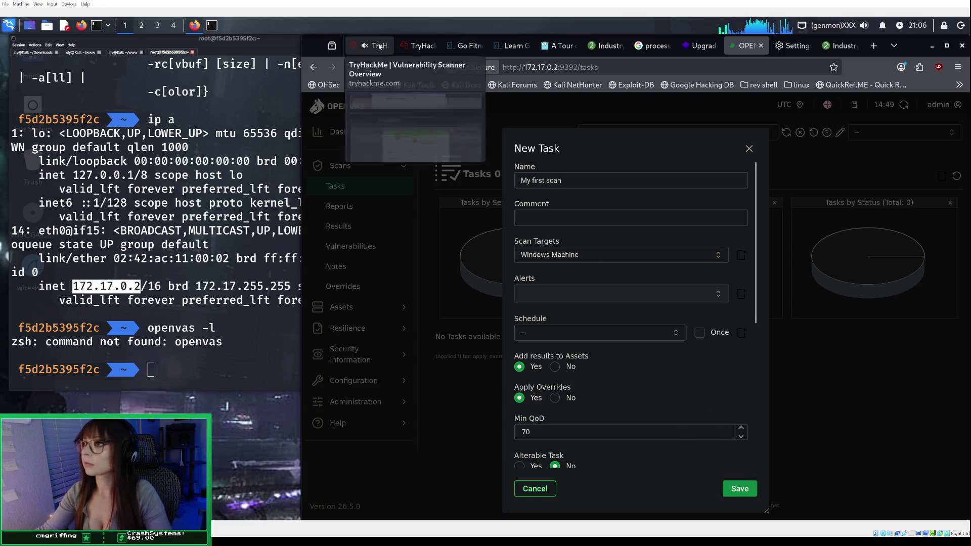
# Read the TryHackMe scan-options step and review the New Task form's Scan Config fields
pyautogui.click(373, 45)
pyautogui.scroll(-1, 527, 277)
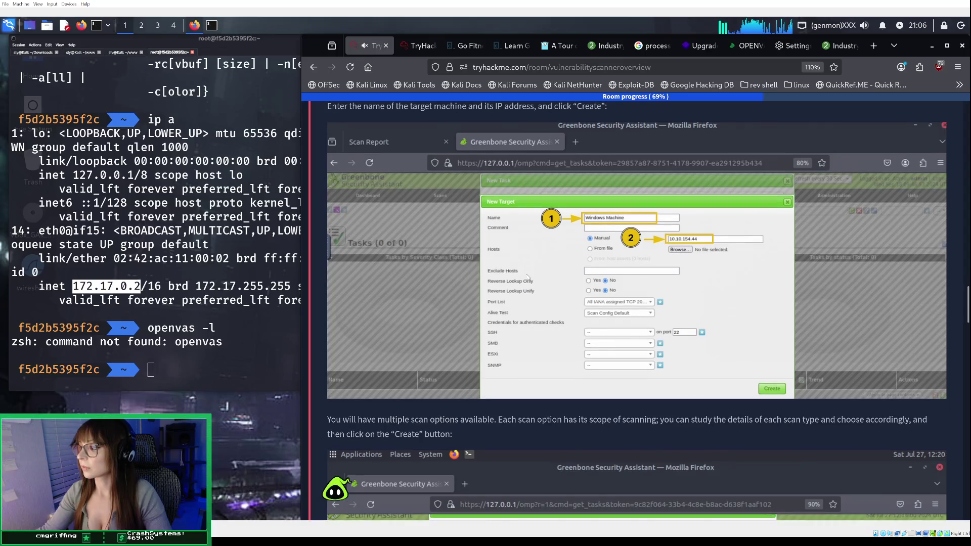
pyautogui.scroll(-2, 528, 277)
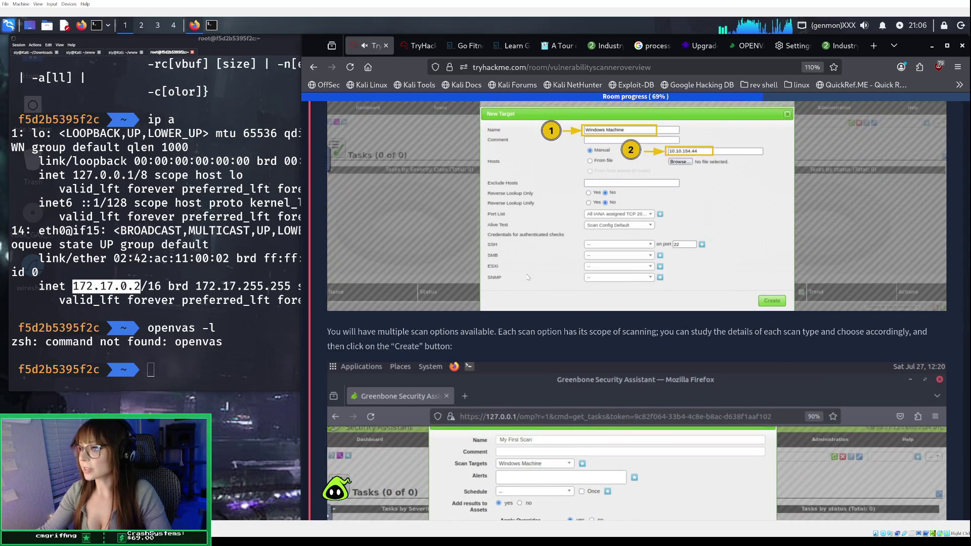
pyautogui.scroll(-1, 527, 274)
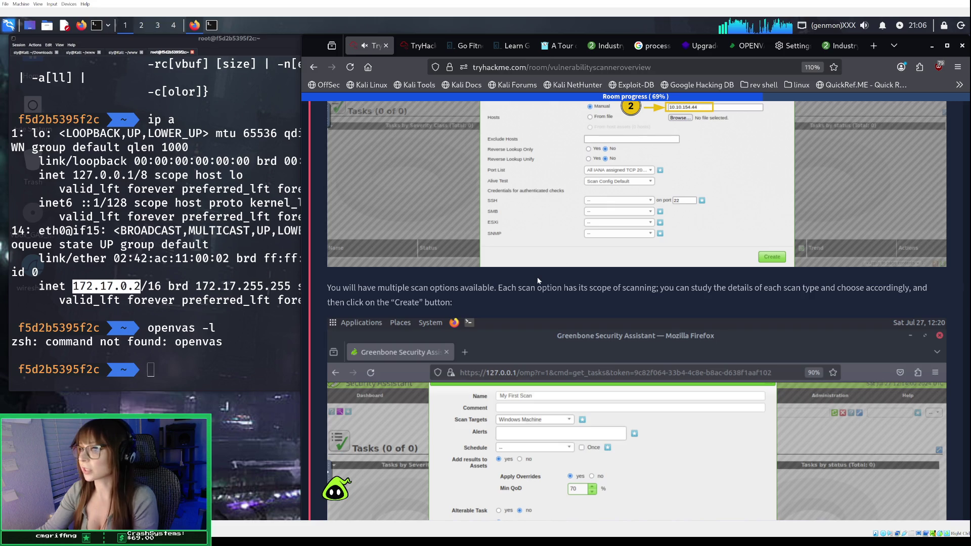
pyautogui.scroll(-1, 538, 280)
pyautogui.scroll(-1, 545, 294)
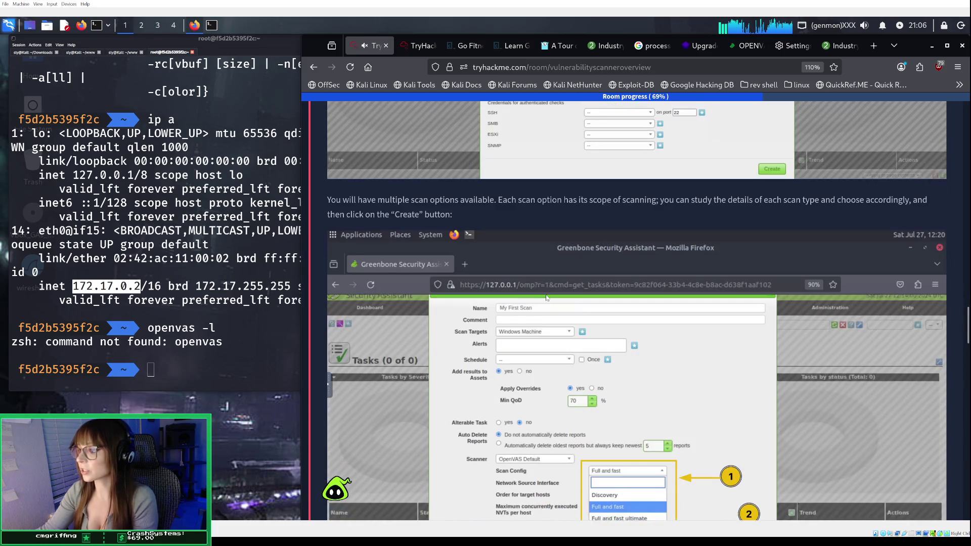
pyautogui.scroll(-2, 545, 294)
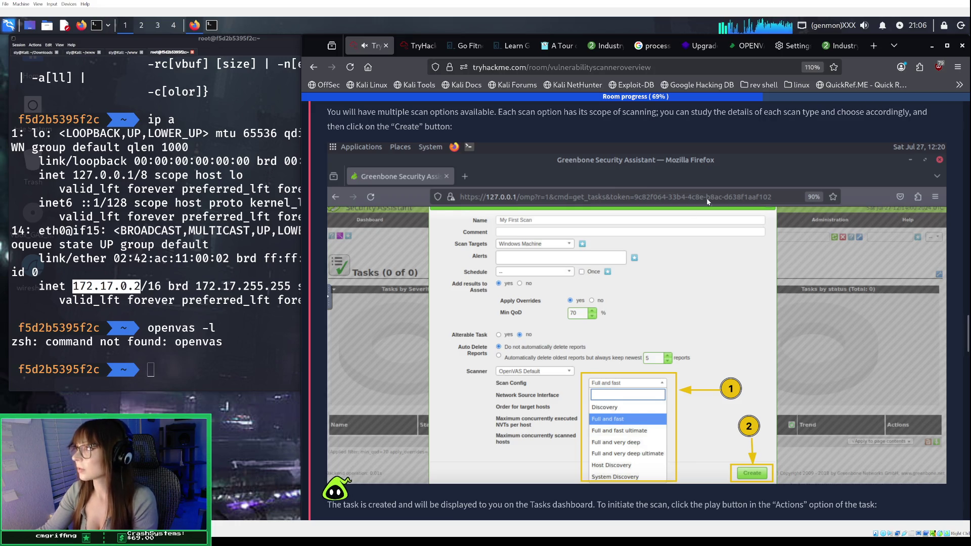
pyautogui.click(745, 50)
pyautogui.scroll(-5, 643, 353)
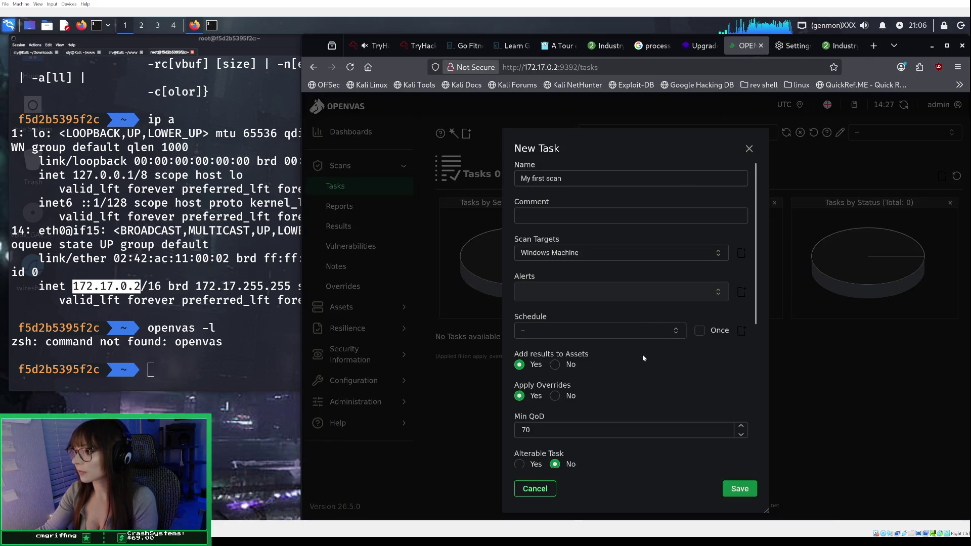
pyautogui.click(374, 46)
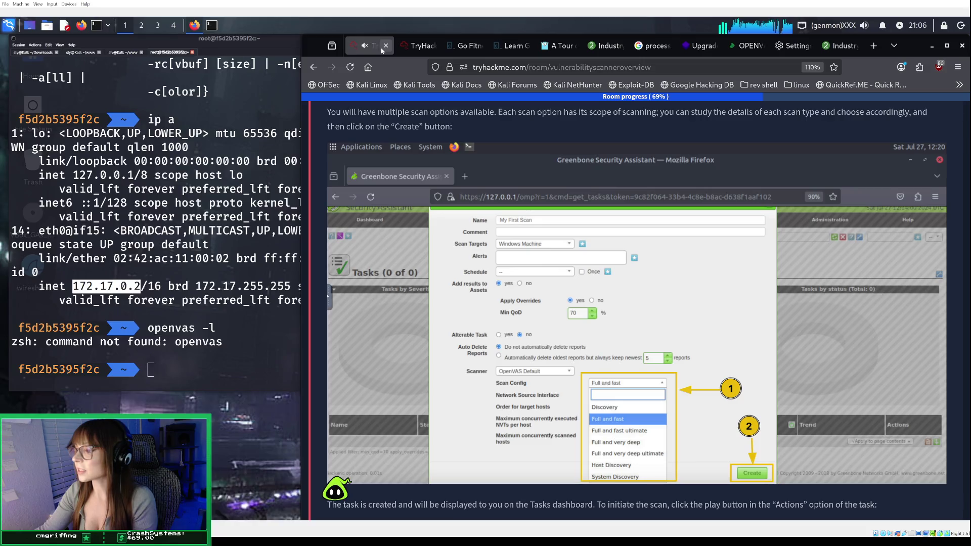
pyautogui.click(748, 46)
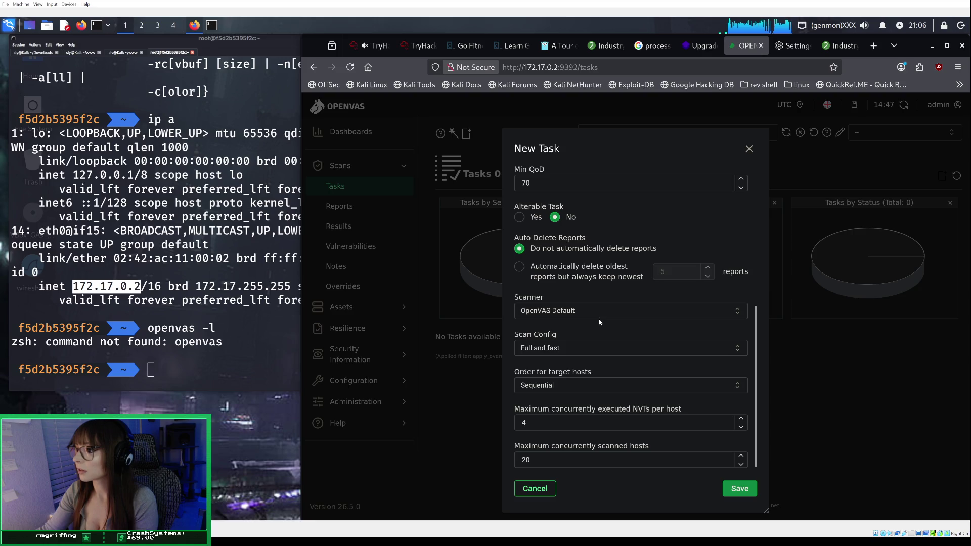
pyautogui.click(597, 348)
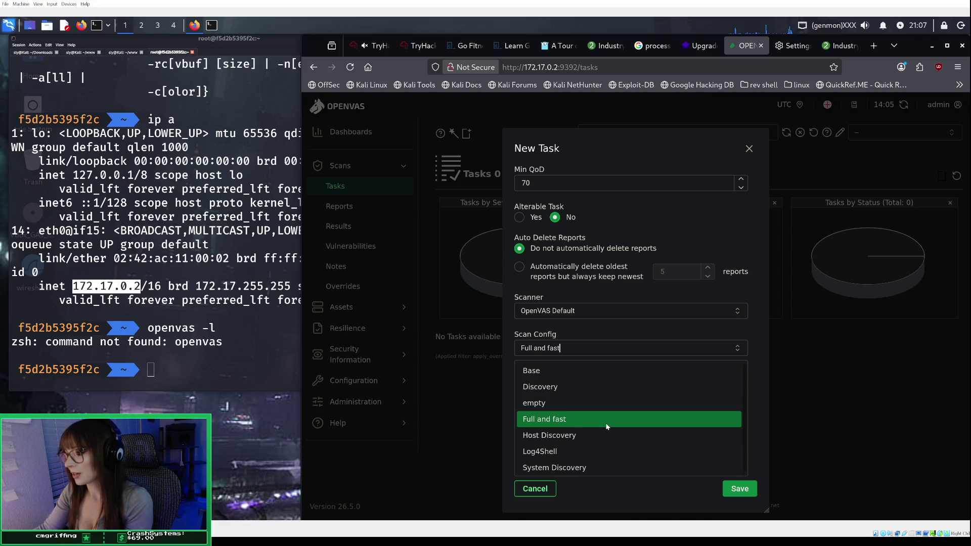
pyautogui.scroll(-1, 597, 424)
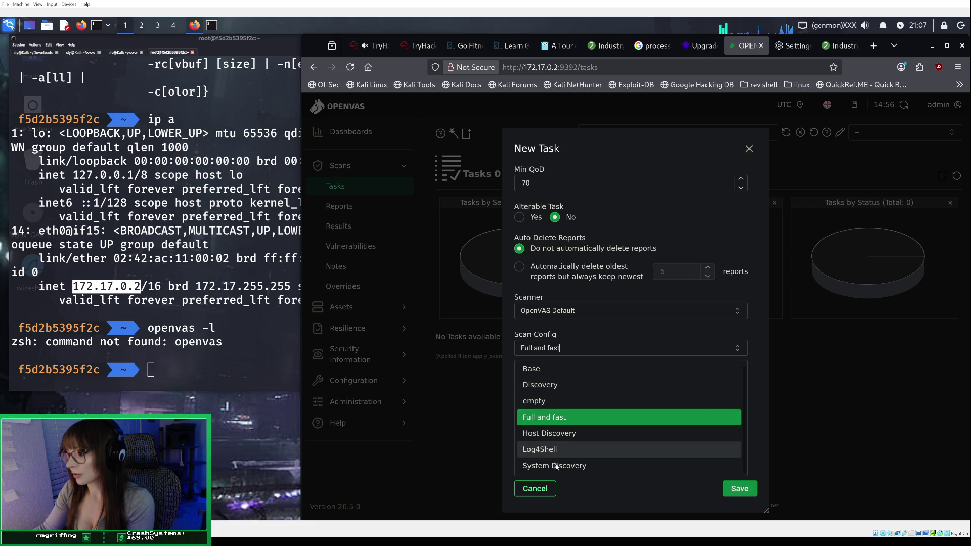
pyautogui.click(567, 418)
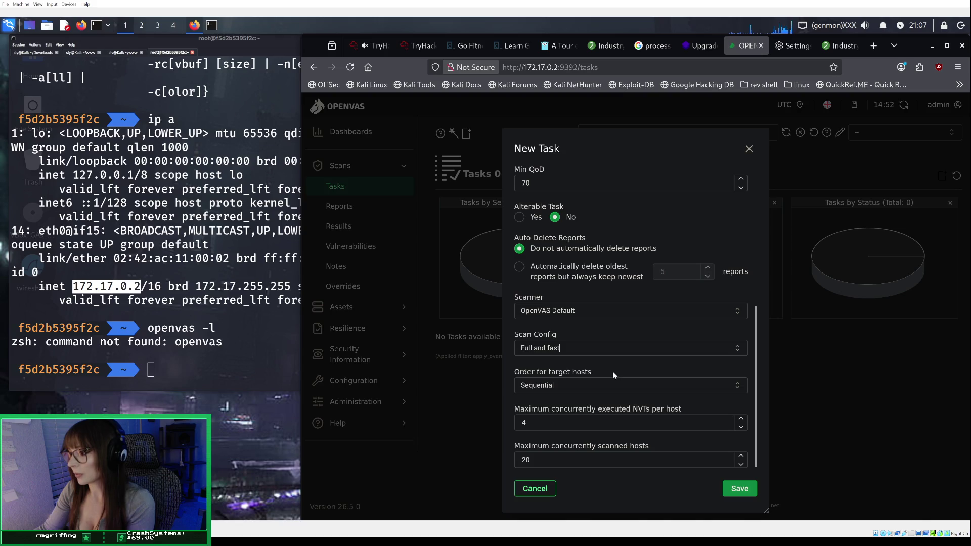
pyautogui.click(583, 348)
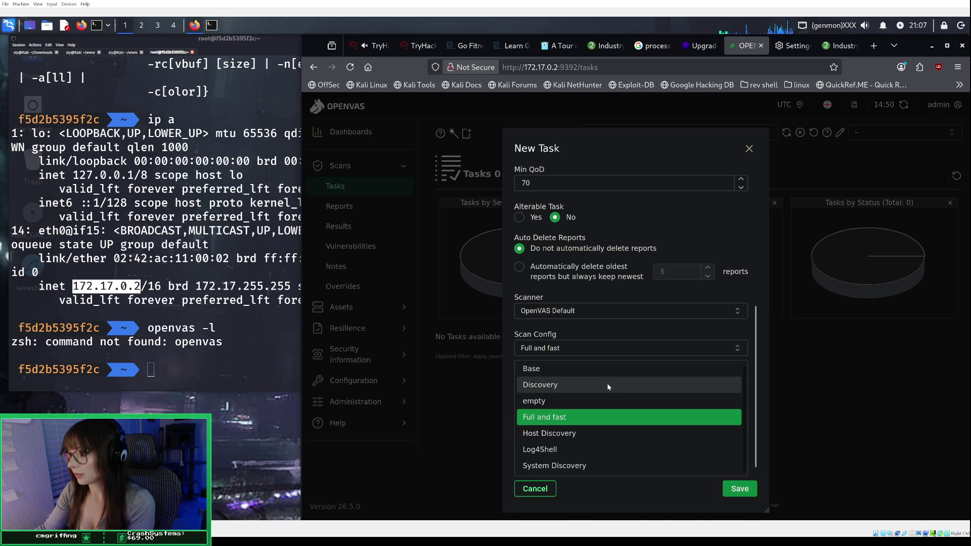
pyautogui.click(604, 418)
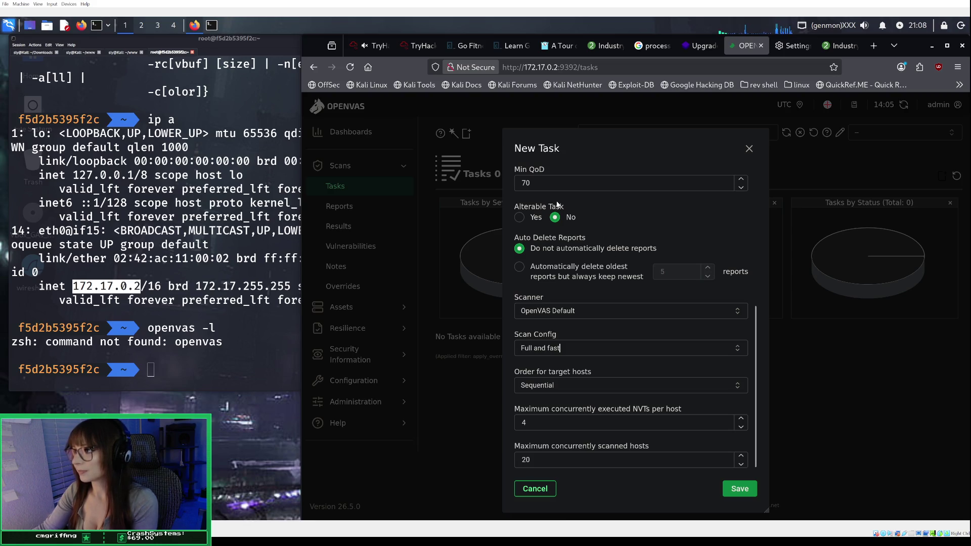
pyautogui.click(369, 46)
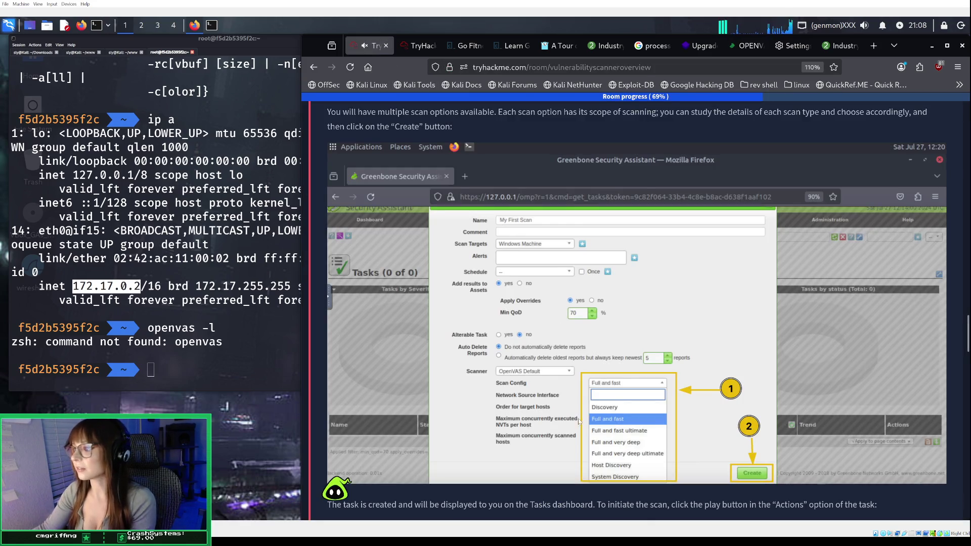
pyautogui.scroll(-3, 587, 427)
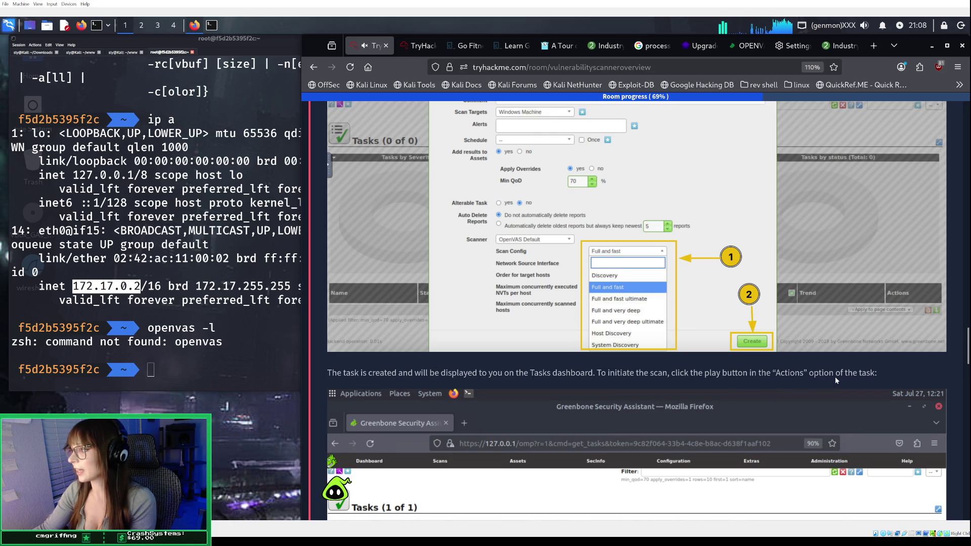
pyautogui.click(746, 47)
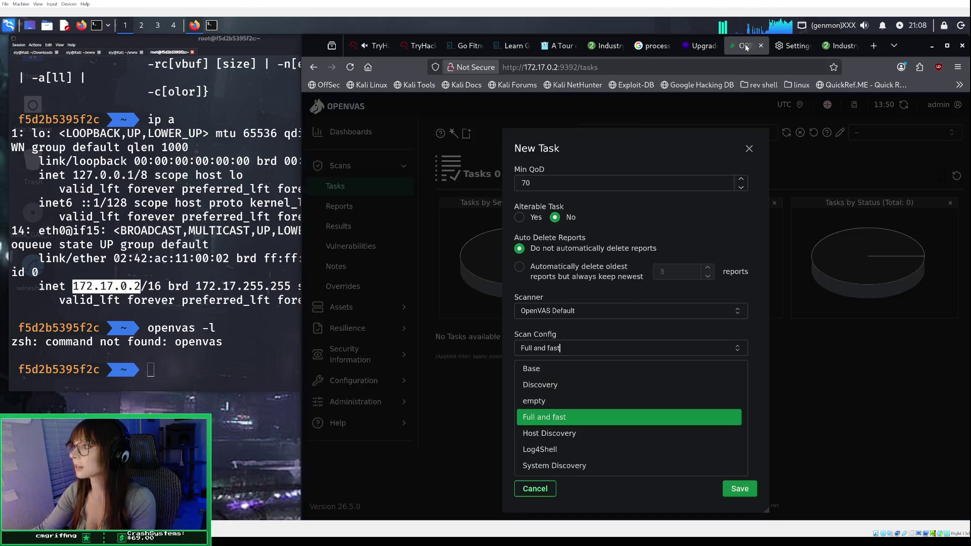
pyautogui.click(743, 490)
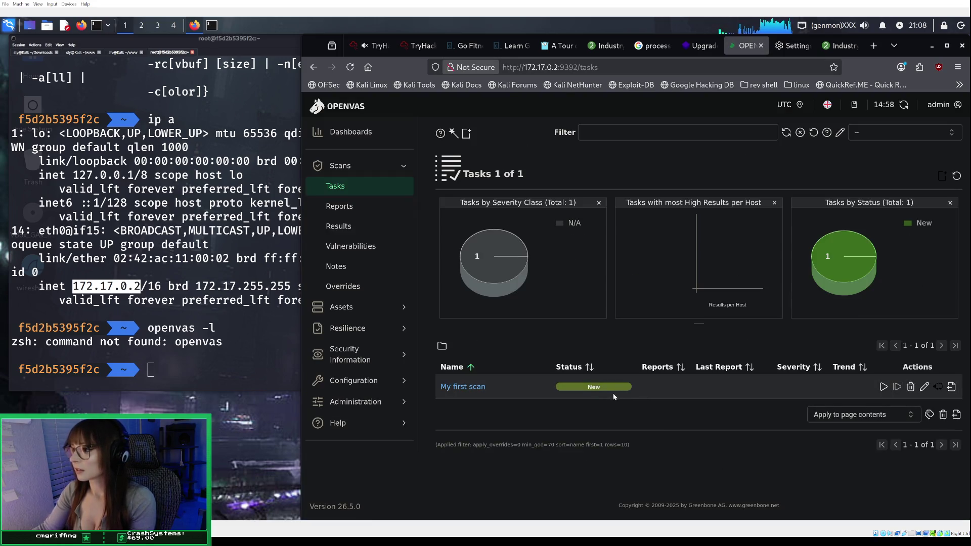
# Start the My first scan task, then return to the TryHackMe room instructions
pyautogui.click(883, 388)
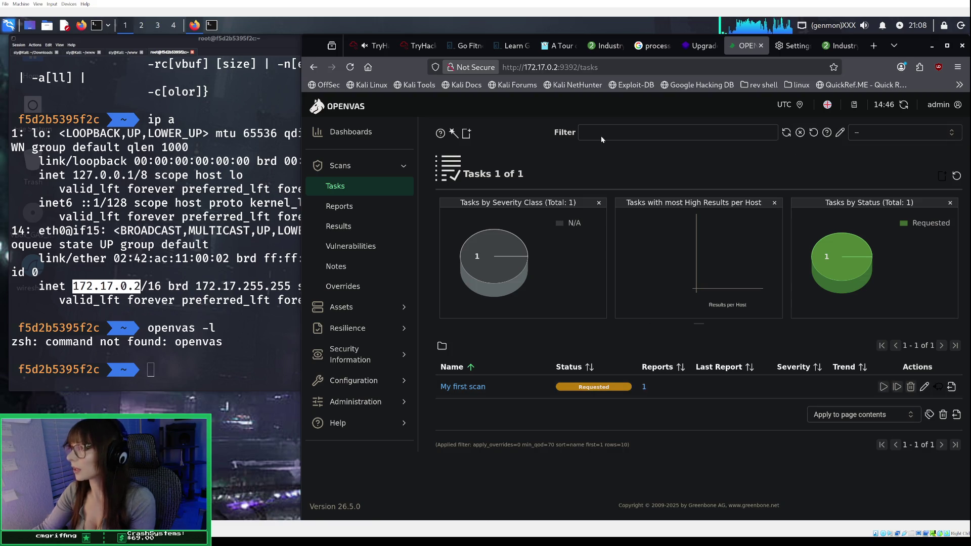
pyautogui.click(374, 45)
pyautogui.scroll(-5, 505, 354)
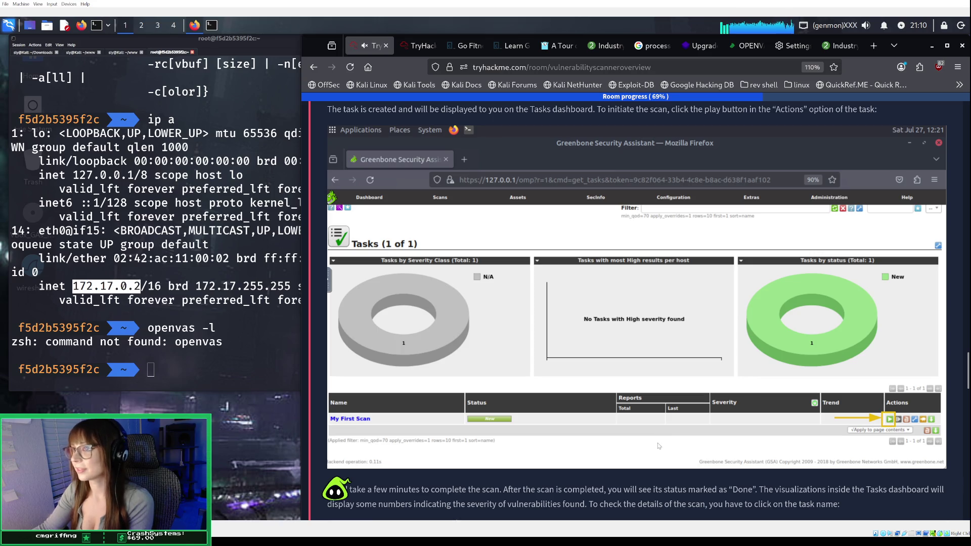
# Read ahead to the TryHackMe completed-scan example, then return to the OpenVAS task list
pyautogui.scroll(-3, 658, 445)
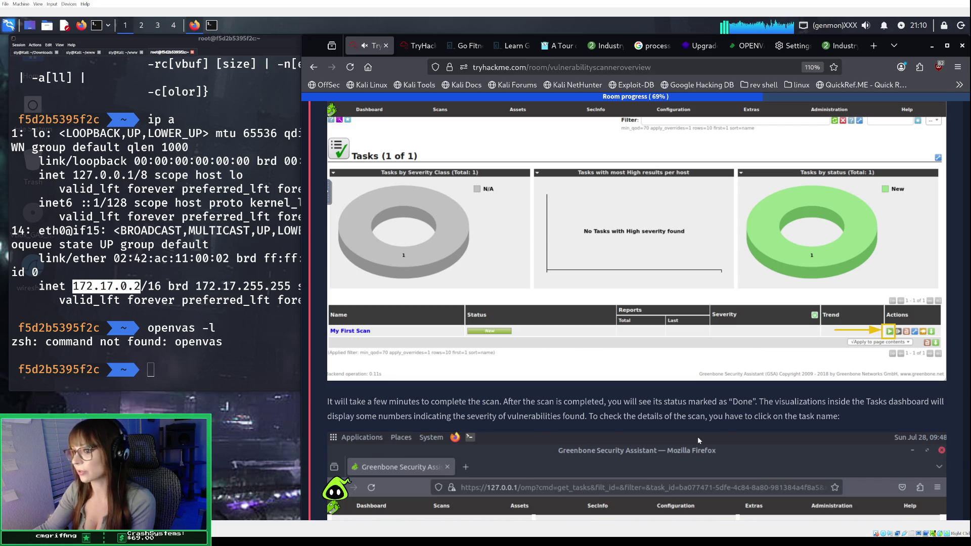
pyautogui.scroll(-1, 696, 437)
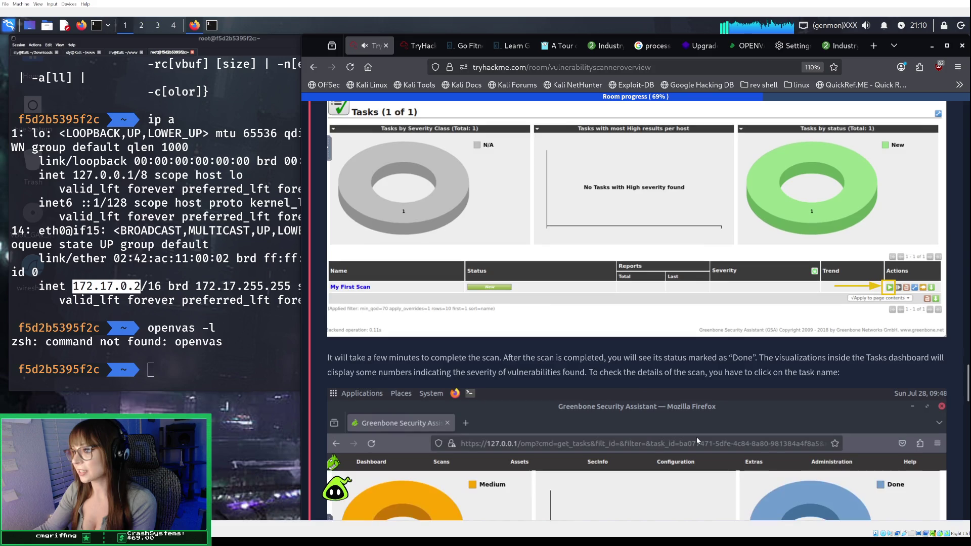
pyautogui.scroll(-1, 696, 438)
pyautogui.scroll(-1, 696, 438)
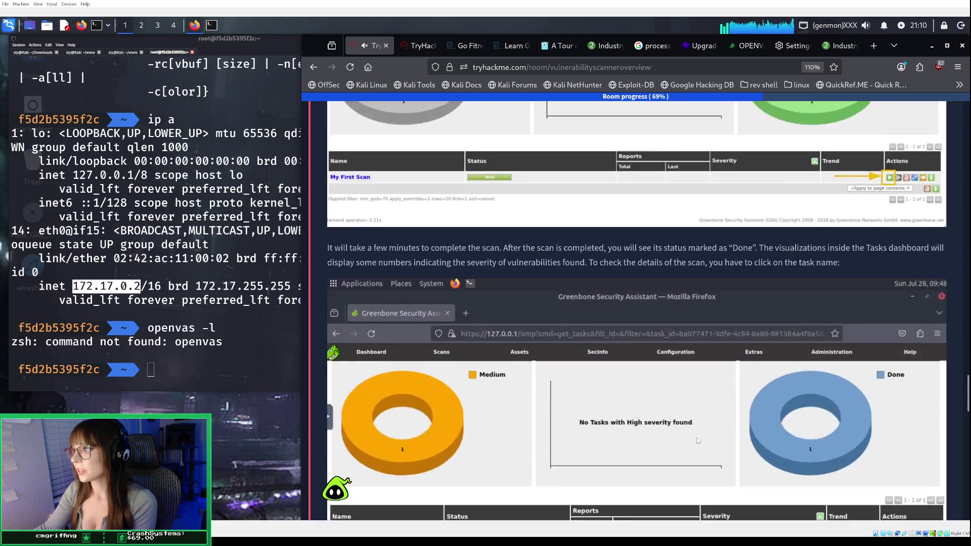
pyautogui.scroll(-2, 696, 438)
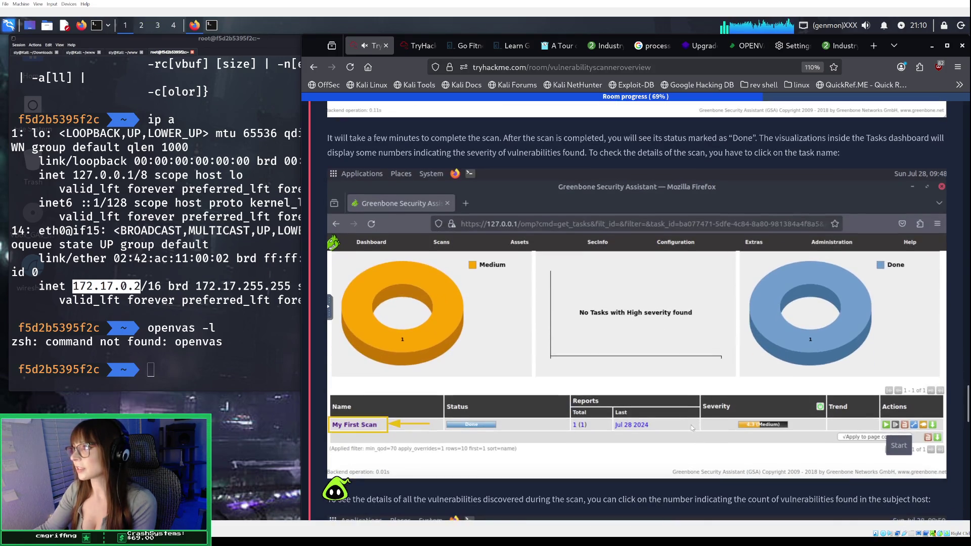
pyautogui.click(747, 46)
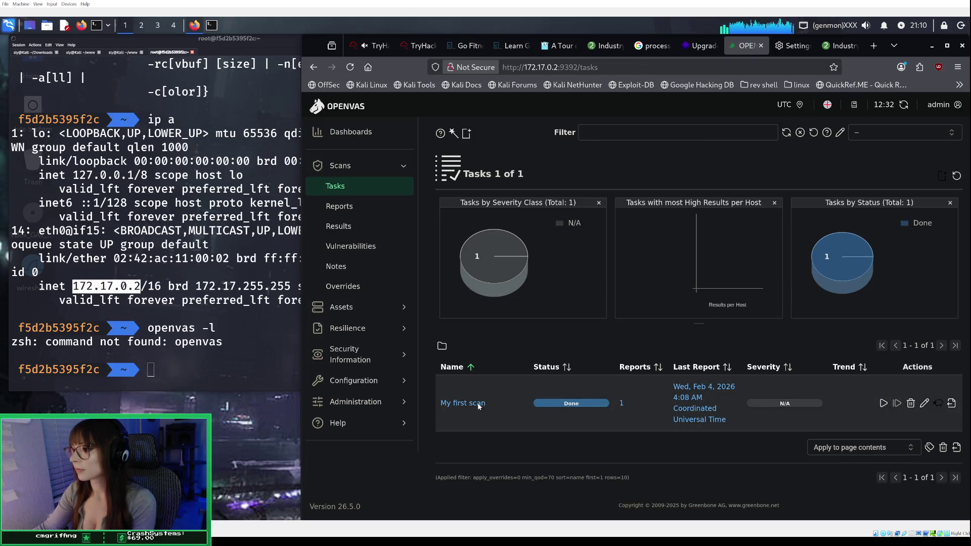
pyautogui.click(511, 402)
pyautogui.scroll(-2, 511, 398)
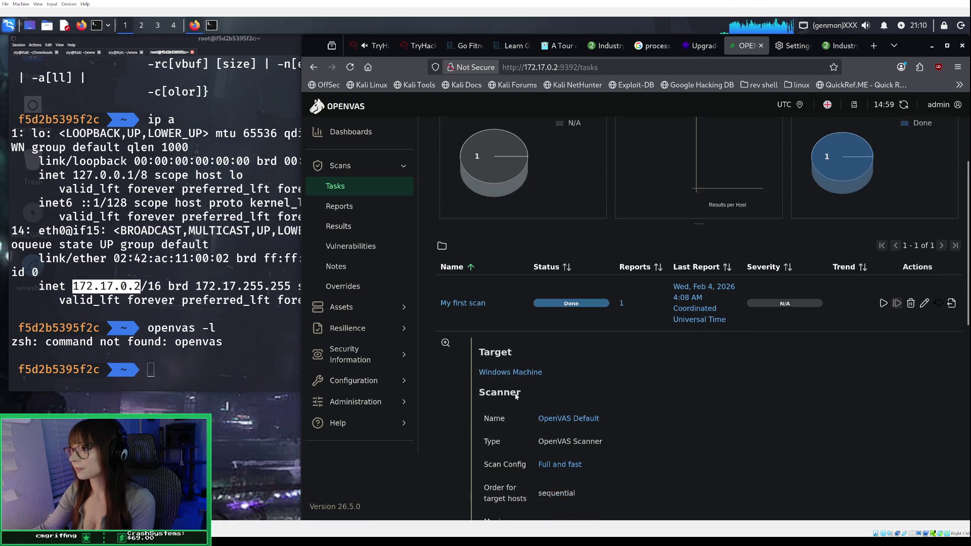
pyautogui.scroll(-2, 516, 393)
pyautogui.scroll(-1, 515, 394)
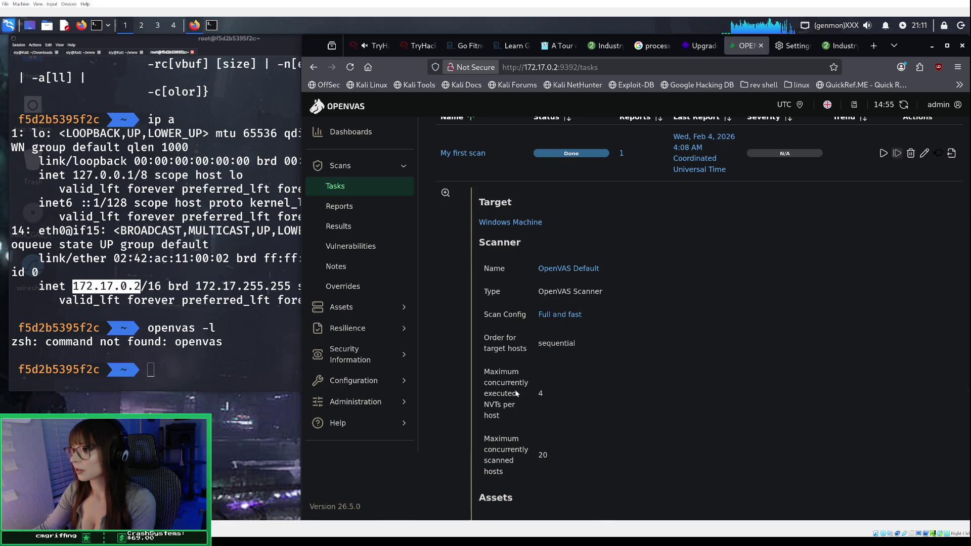
pyautogui.click(373, 45)
pyautogui.scroll(4, 597, 272)
pyautogui.scroll(8, 596, 272)
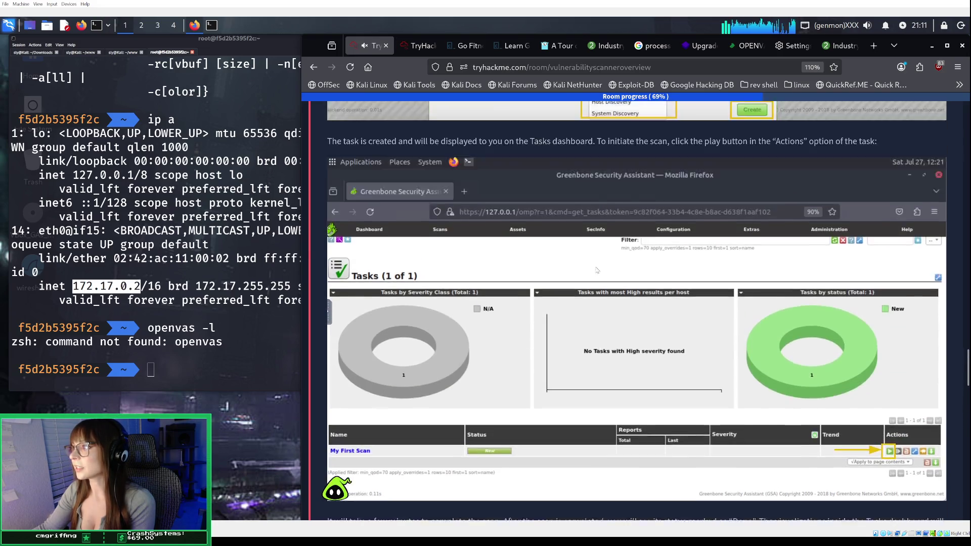
pyautogui.scroll(-6, 596, 267)
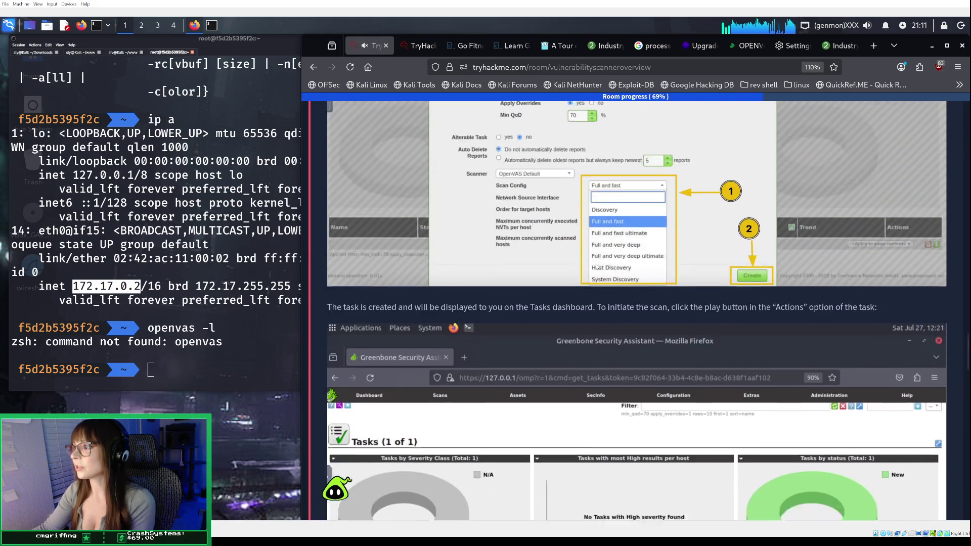
pyautogui.scroll(-4, 596, 266)
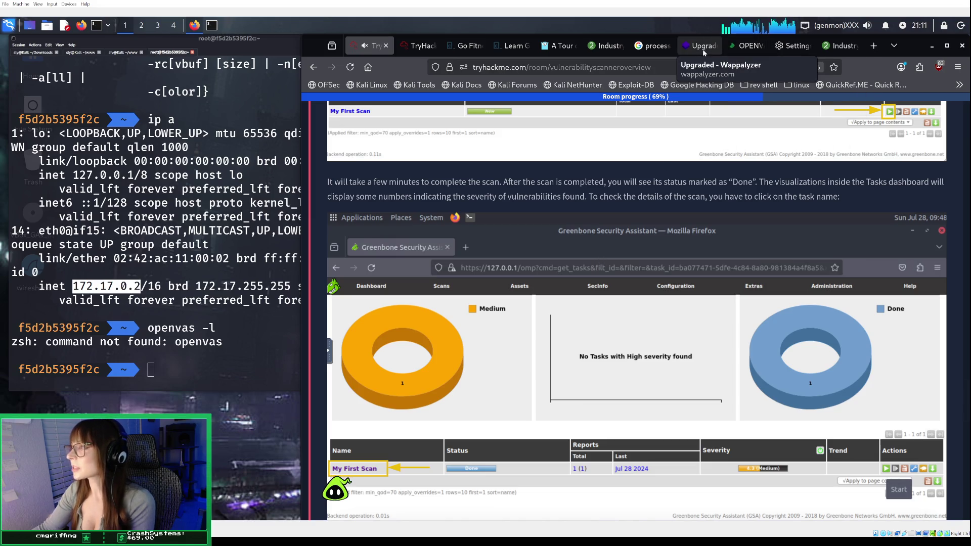
pyautogui.click(745, 46)
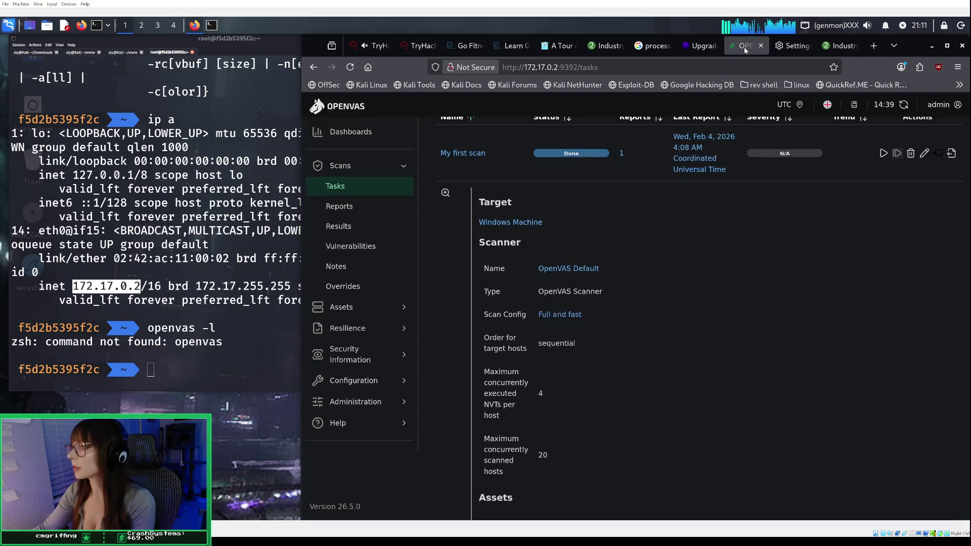
pyautogui.scroll(-2, 690, 248)
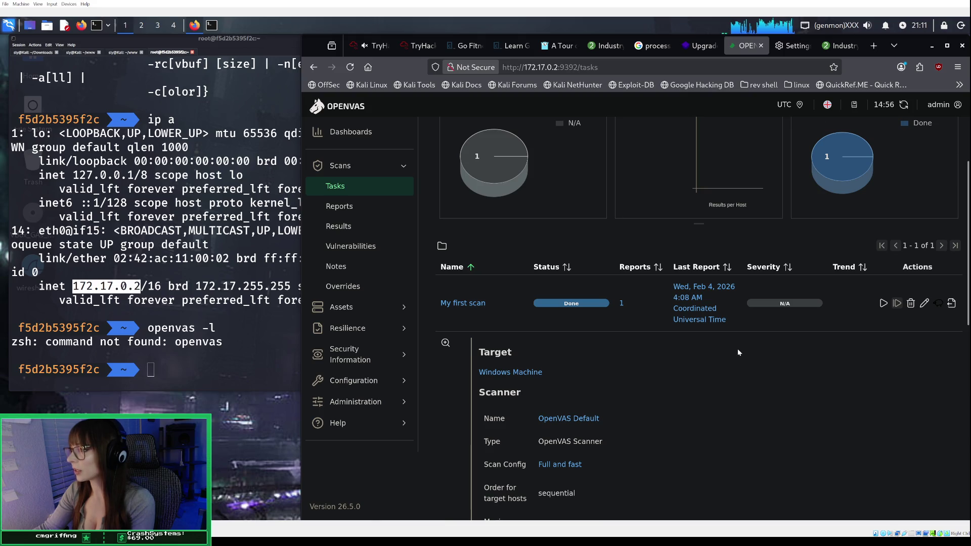
pyautogui.scroll(-5, 738, 349)
pyautogui.scroll(-3, 737, 350)
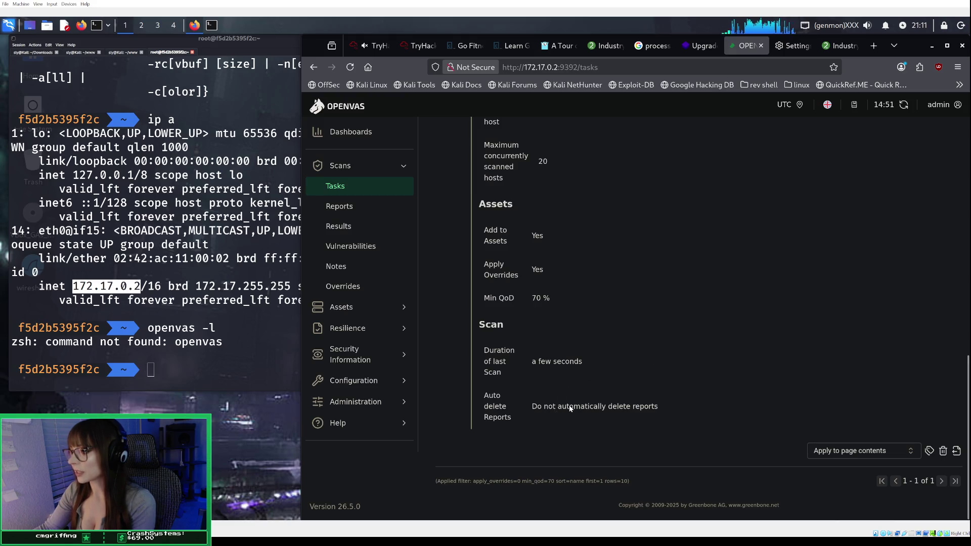
pyautogui.scroll(4, 566, 409)
pyautogui.scroll(1, 570, 408)
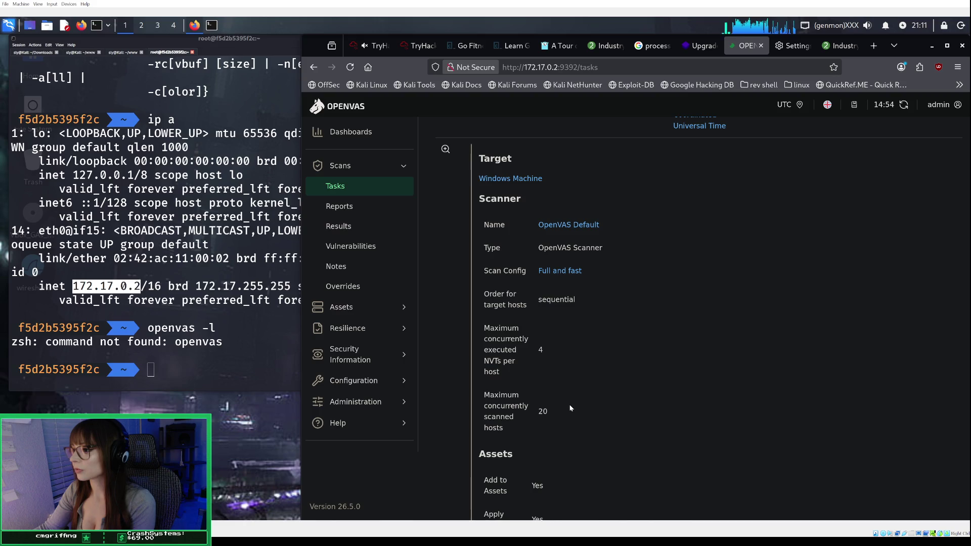
pyautogui.scroll(-4, 571, 408)
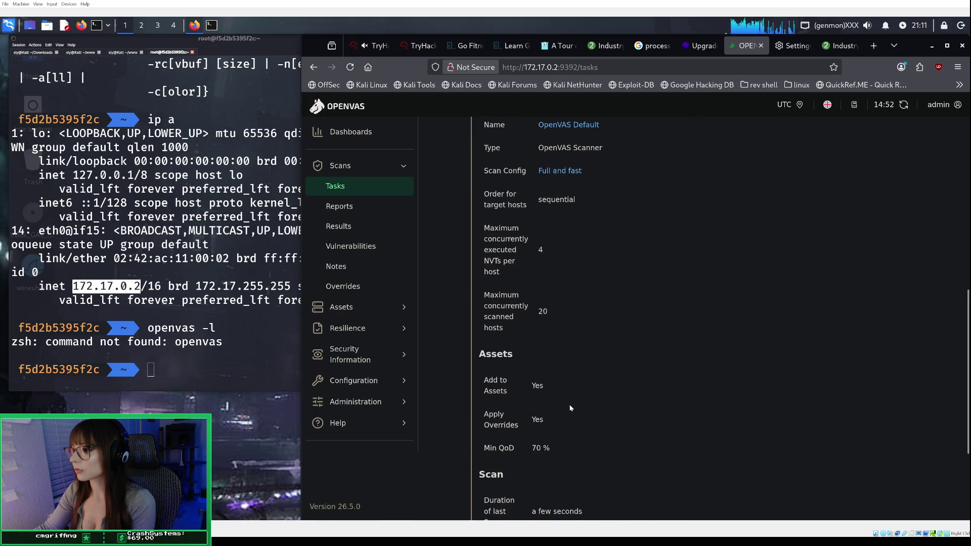
pyautogui.scroll(-2, 570, 408)
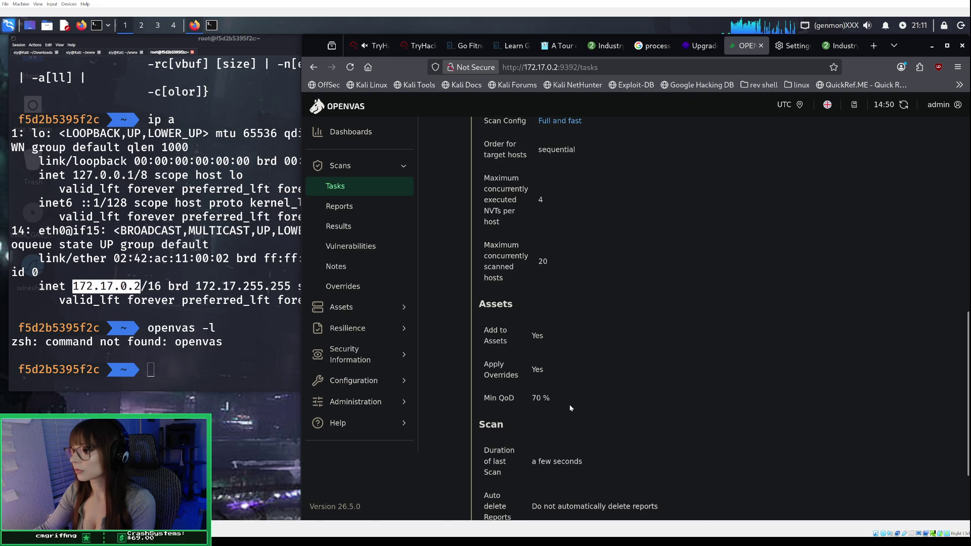
pyautogui.scroll(-1, 569, 404)
pyautogui.scroll(9, 569, 402)
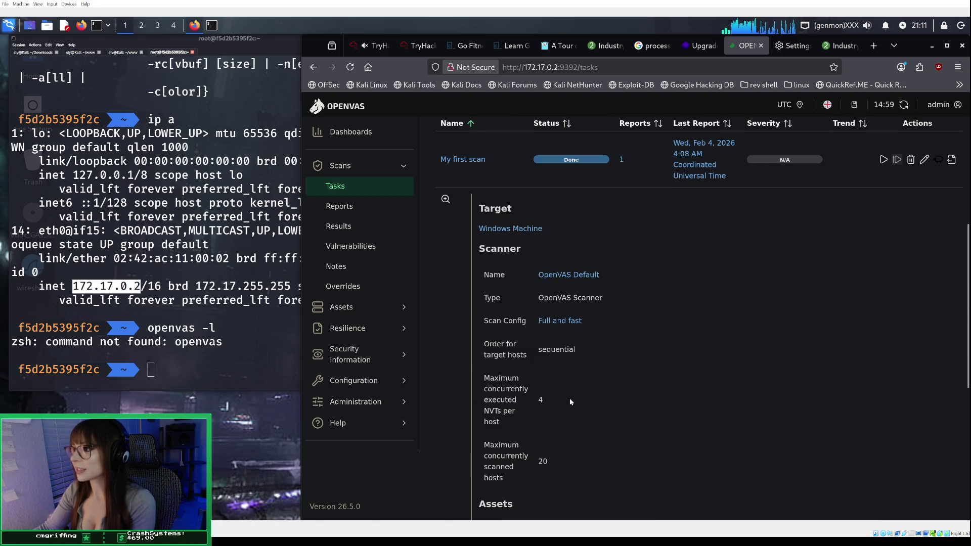
pyautogui.scroll(2, 569, 399)
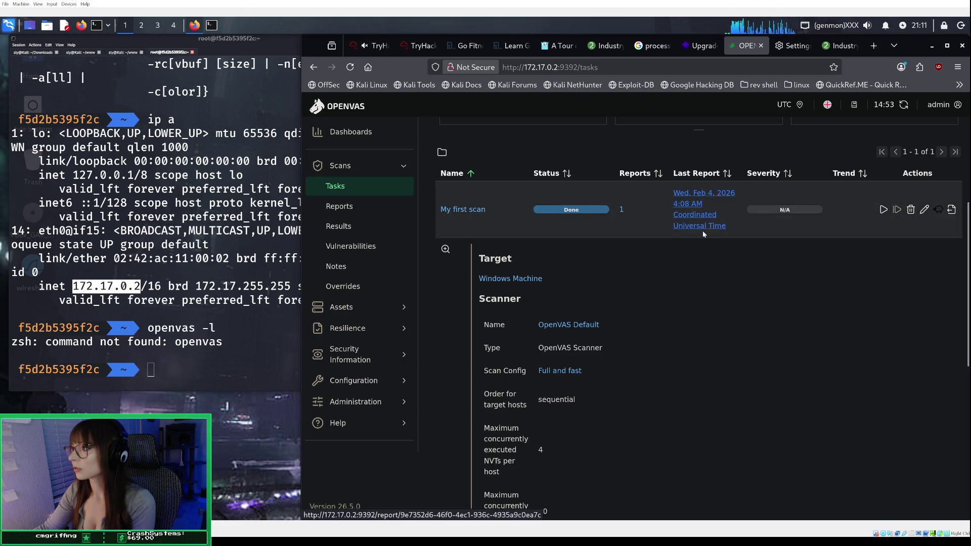
pyautogui.scroll(2, 772, 223)
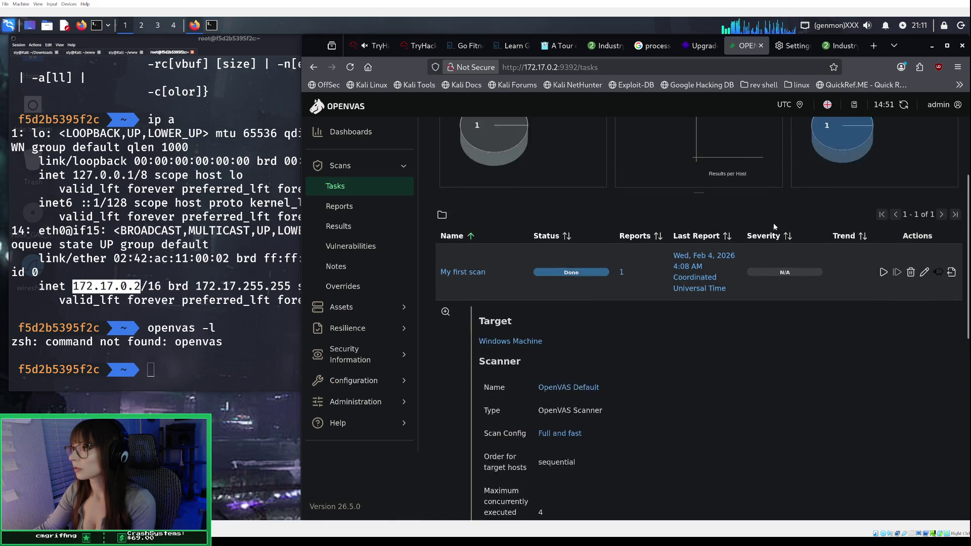
pyautogui.scroll(3, 772, 223)
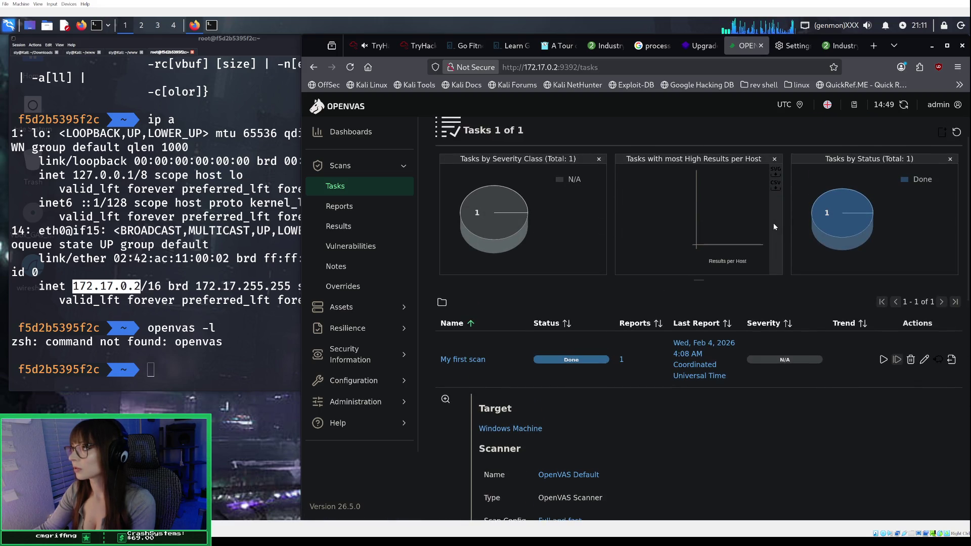
pyautogui.scroll(-3, 642, 219)
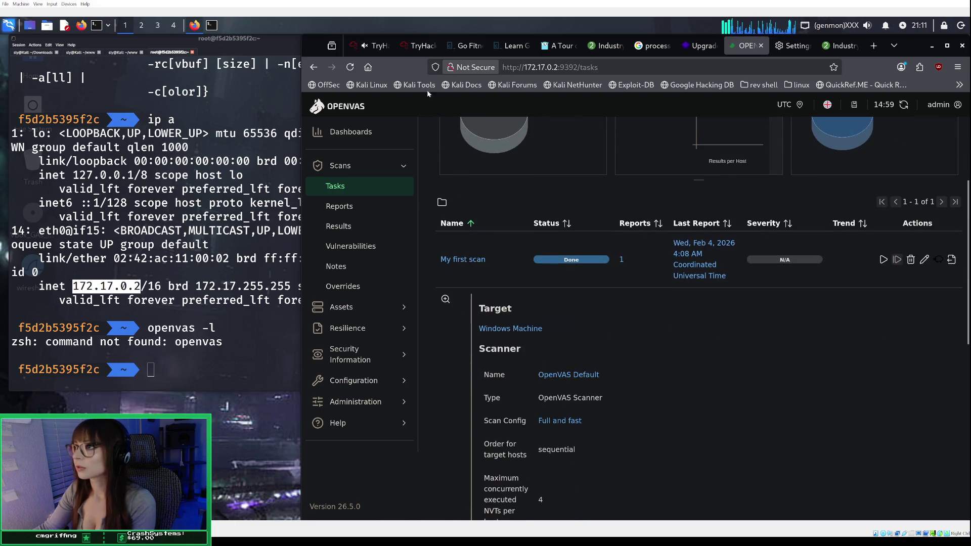
pyautogui.click(371, 46)
pyautogui.scroll(-4, 584, 298)
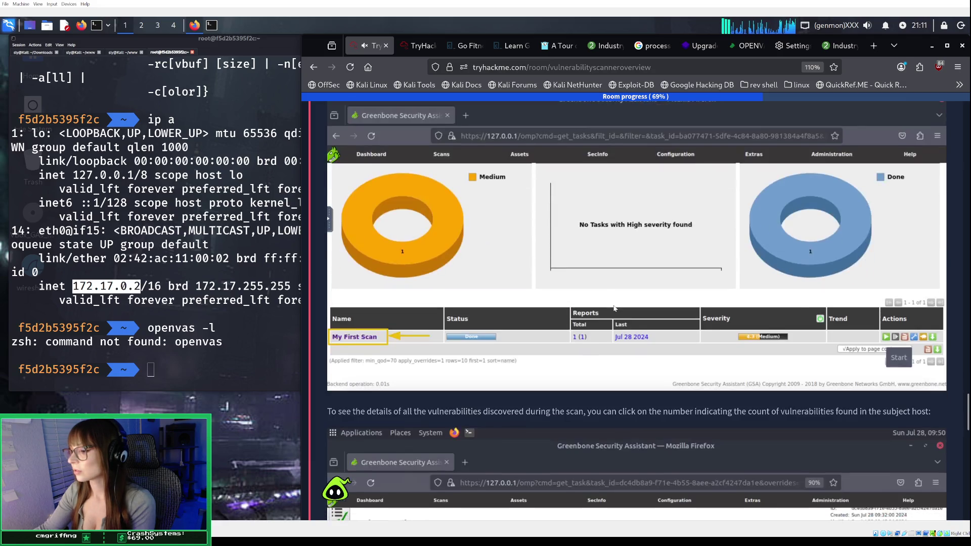
pyautogui.scroll(-4, 613, 307)
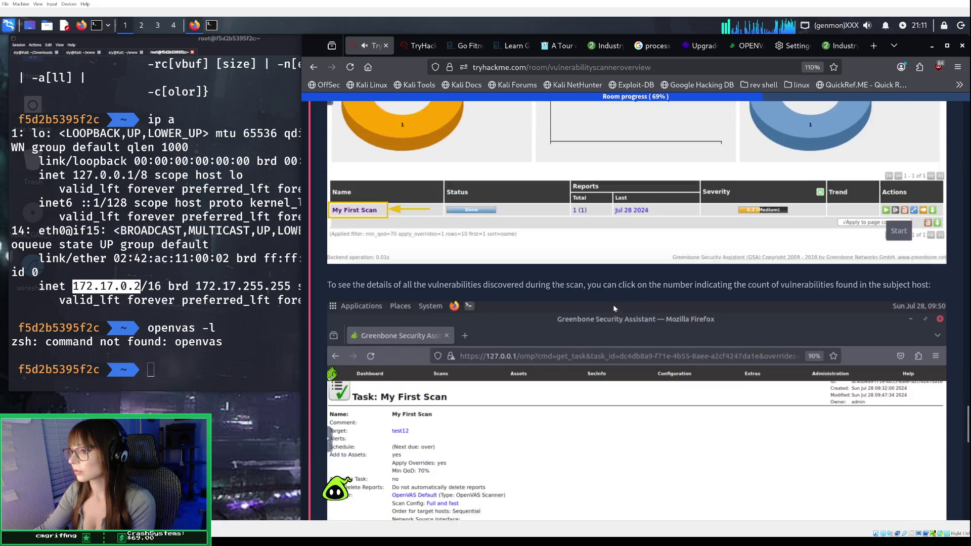
pyautogui.scroll(-4, 614, 308)
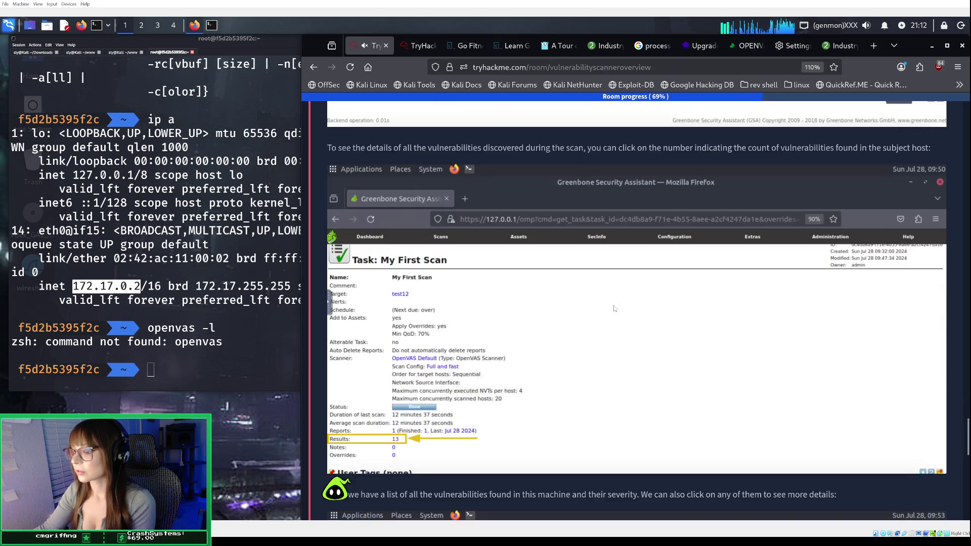
pyautogui.scroll(-1, 614, 308)
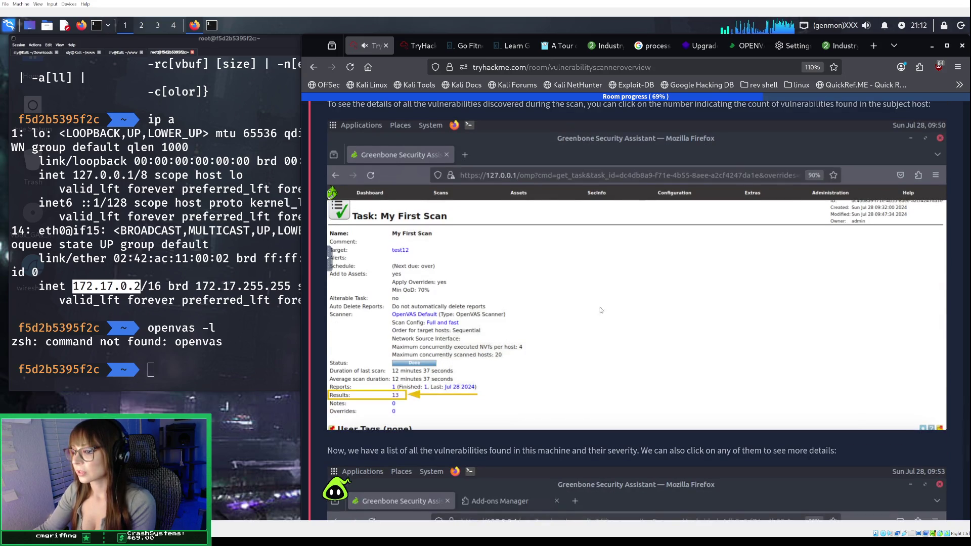
pyautogui.click(748, 45)
pyautogui.scroll(-4, 660, 374)
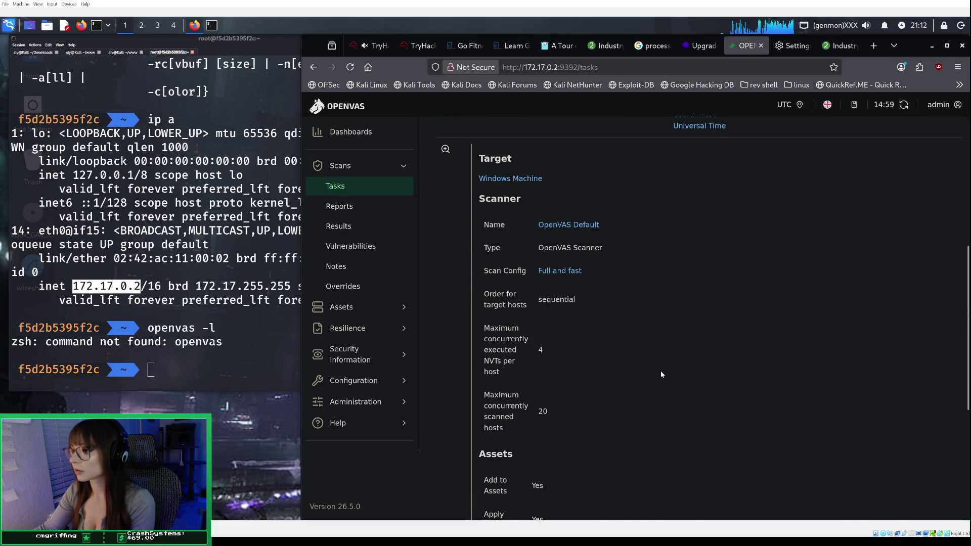
pyautogui.scroll(-2, 661, 374)
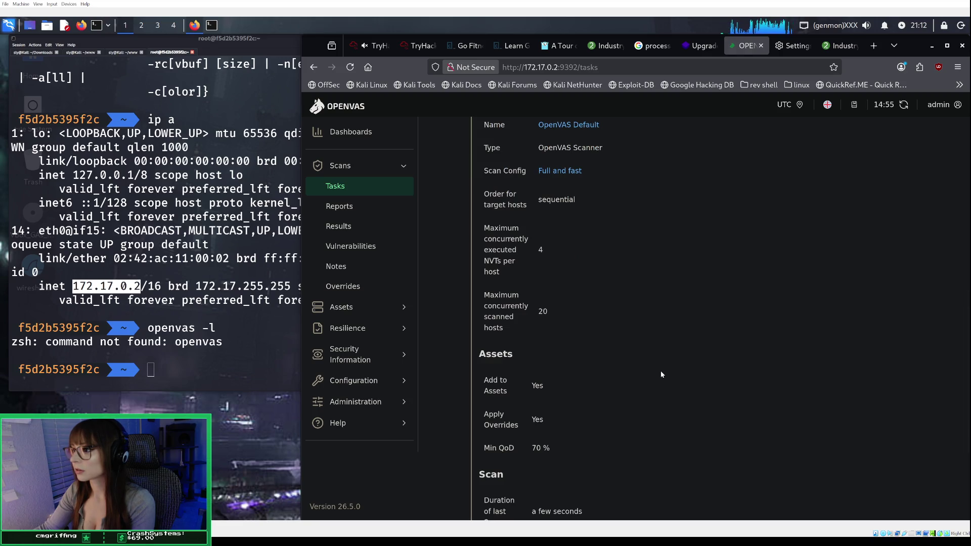
pyautogui.scroll(-2, 661, 371)
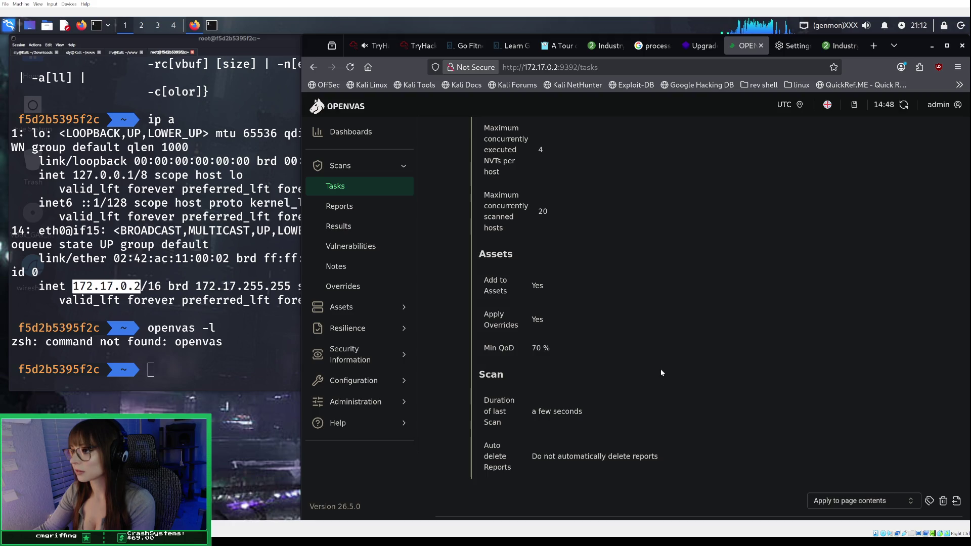
pyautogui.scroll(-1, 661, 373)
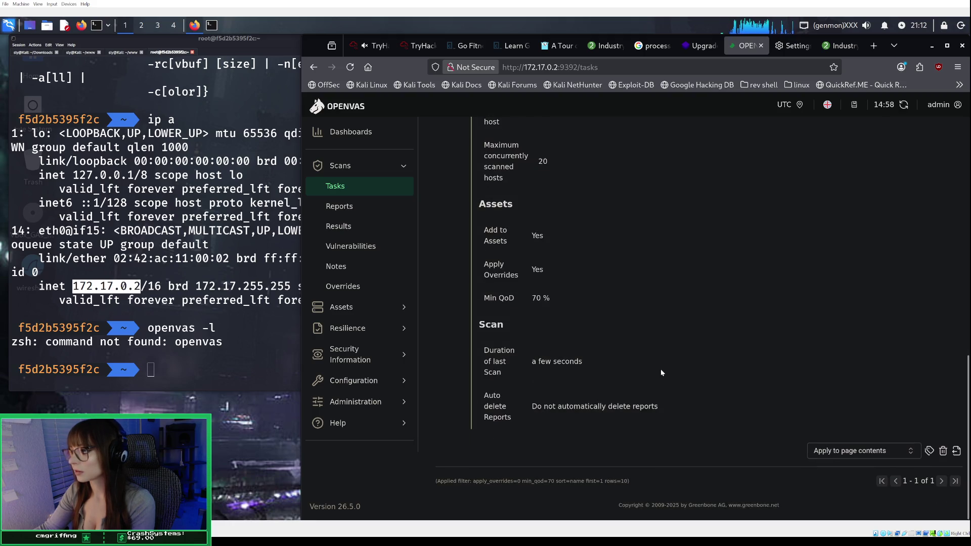
pyautogui.scroll(5, 661, 373)
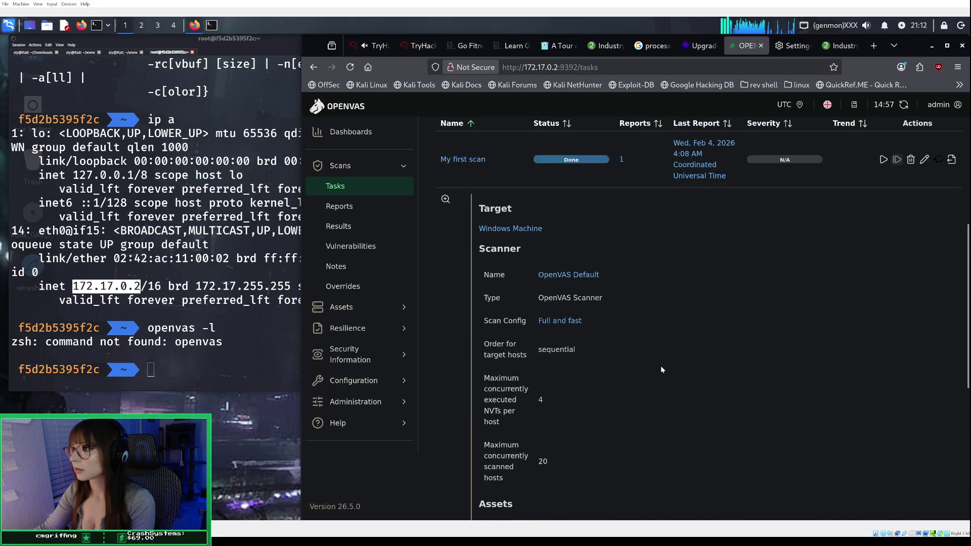
pyautogui.click(372, 45)
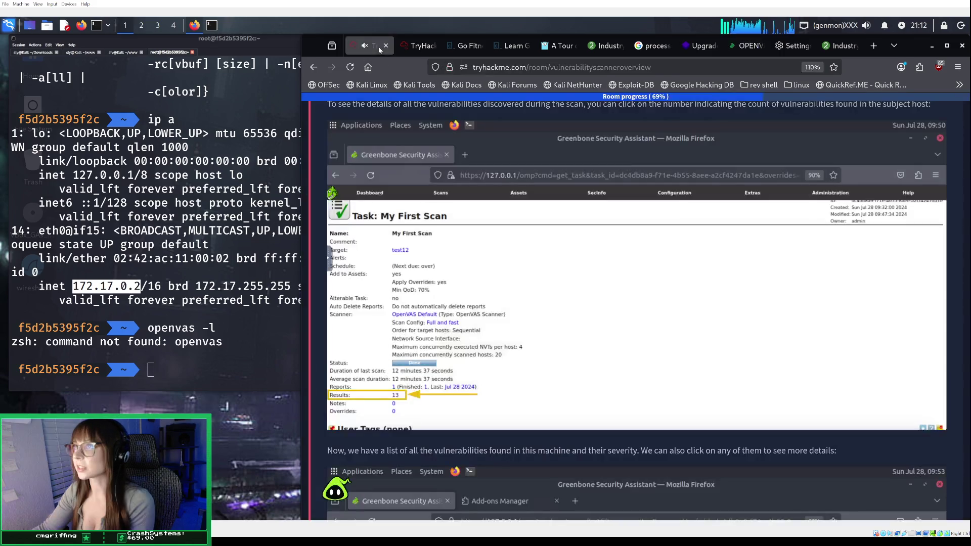
pyautogui.scroll(-3, 520, 296)
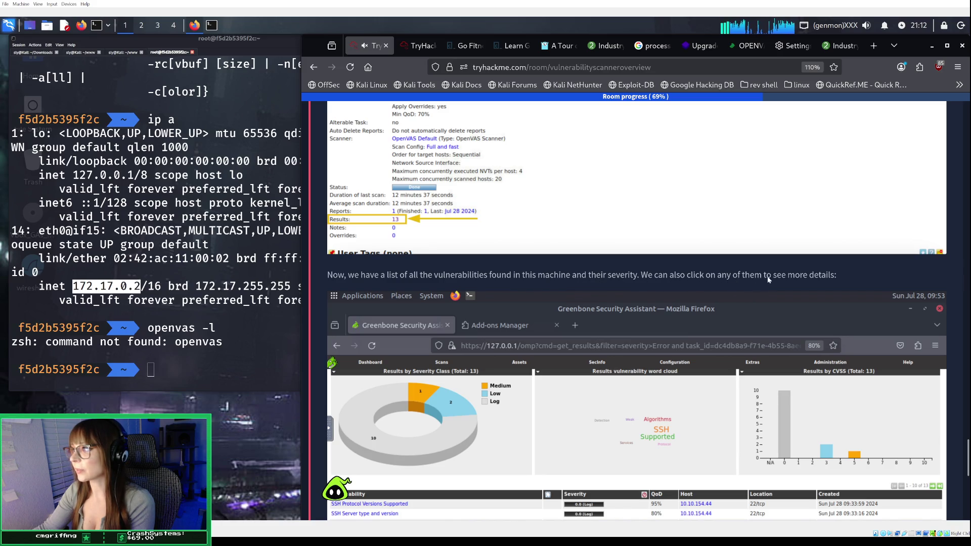
pyautogui.scroll(-2, 782, 280)
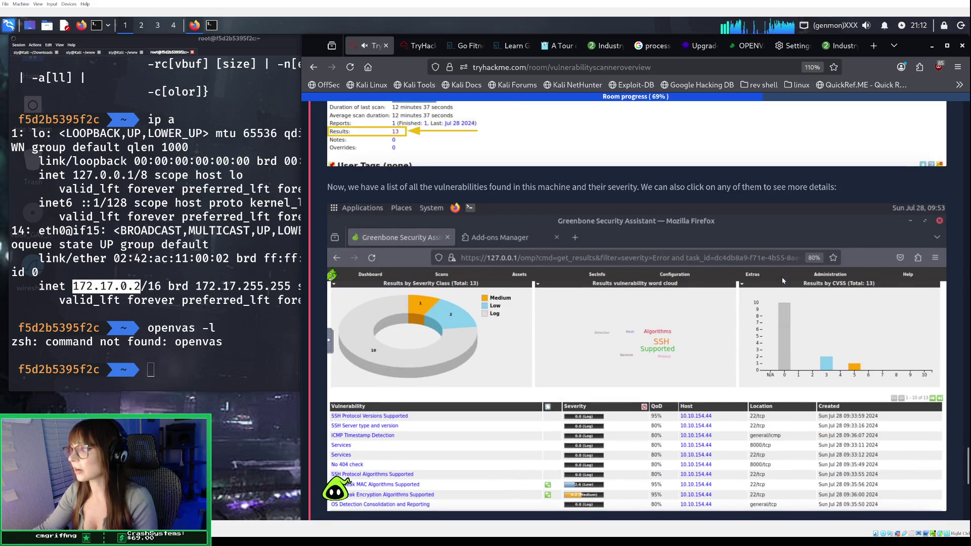
pyautogui.scroll(-1, 781, 277)
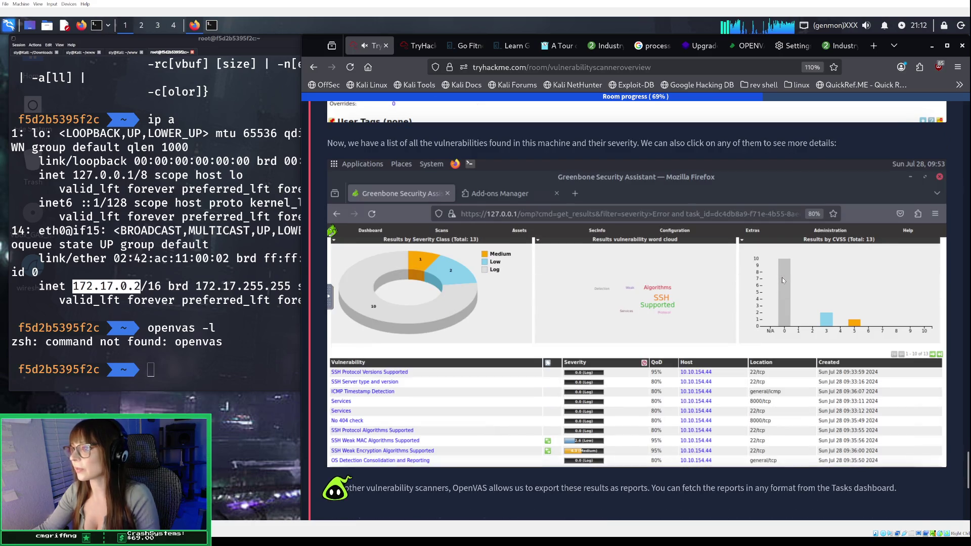
pyautogui.click(752, 46)
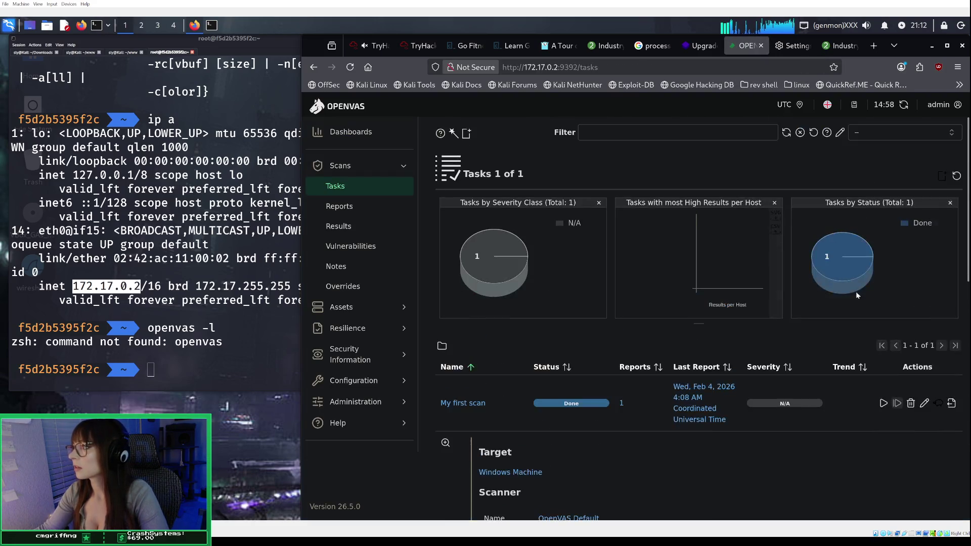
pyautogui.click(830, 266)
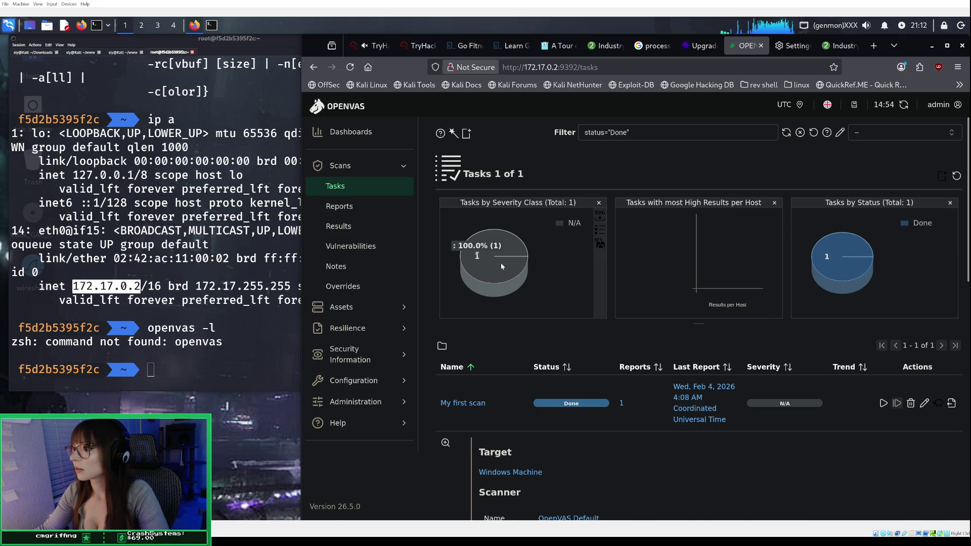
# Scroll down the My first scan details to the scanner, Full and fast config, and Min QoD 70 %
pyautogui.scroll(-5, 644, 312)
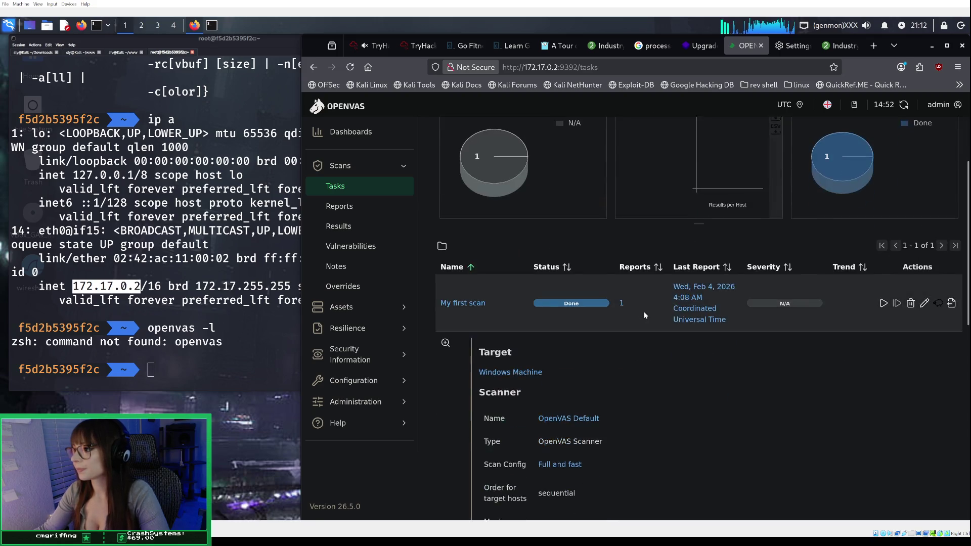
pyautogui.scroll(-5, 643, 310)
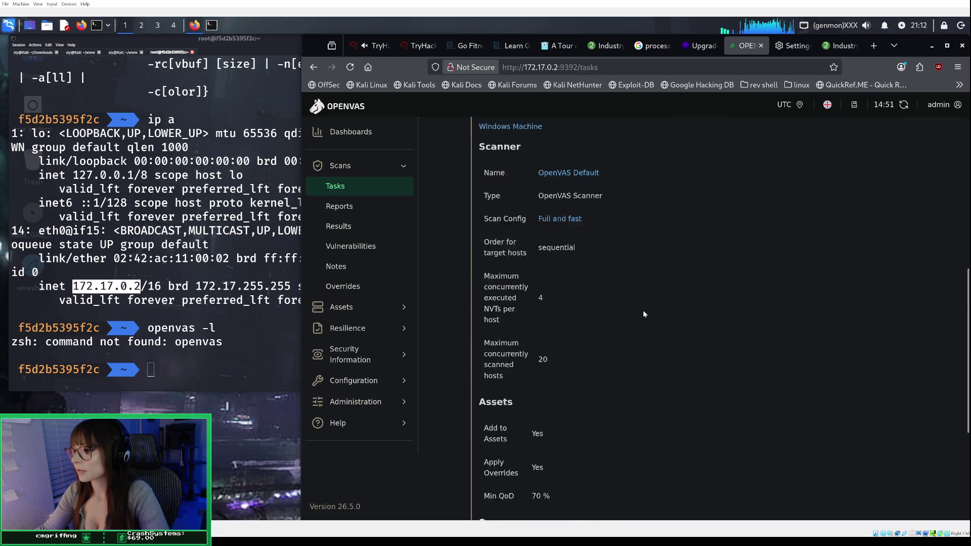
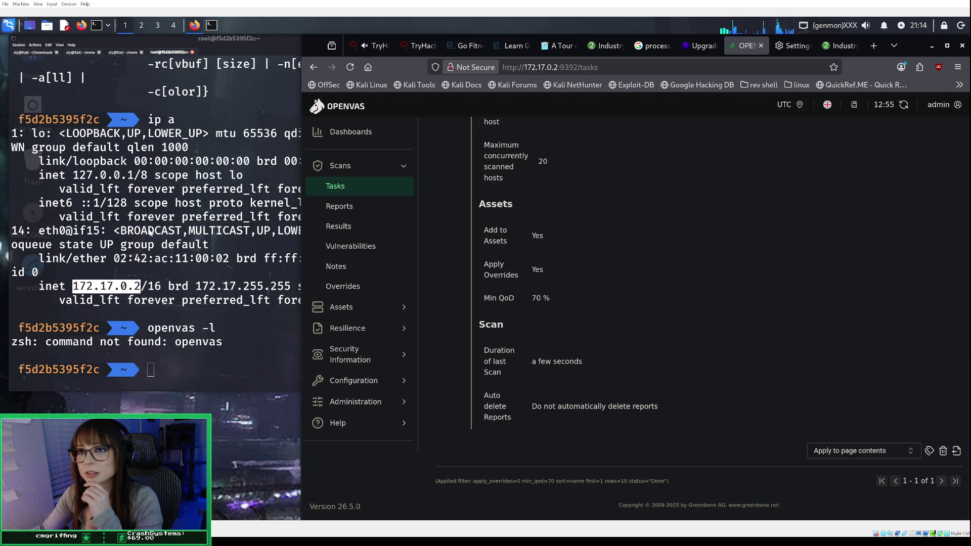
# List all Docker containers, then start OpenVPN with the TryHackMe .ovpn config using sudo
pyautogui.click(33, 52)
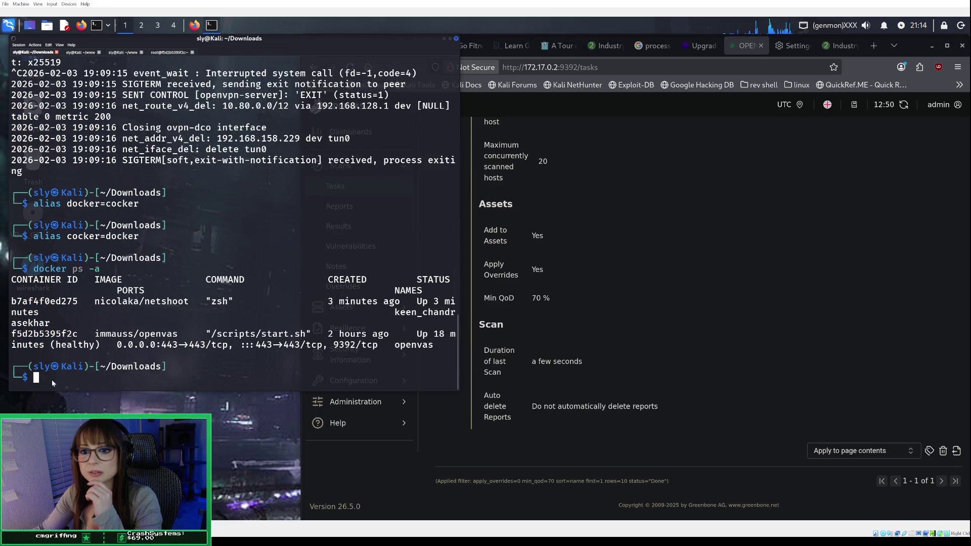
pyautogui.write('docker ps -a')
pyautogui.press('Up')
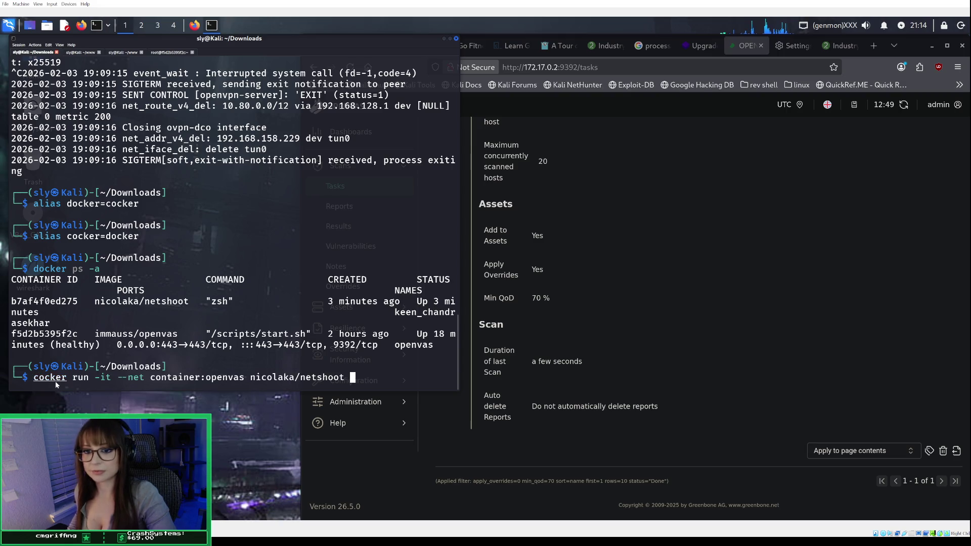
pyautogui.press('Up')
pyautogui.press('Down')
pyautogui.press('Down')
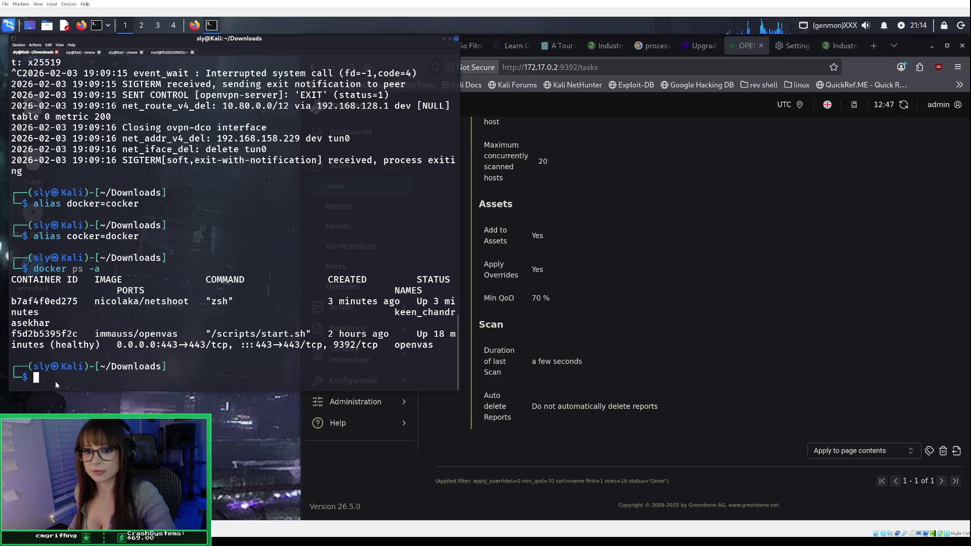
pyautogui.write('sudo ')
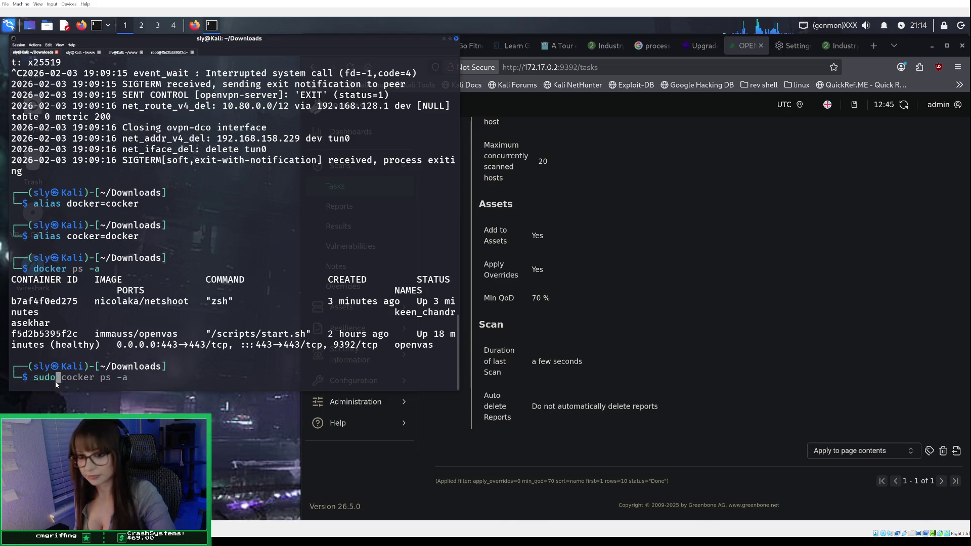
pyautogui.write('o')
pyautogui.press('Right')
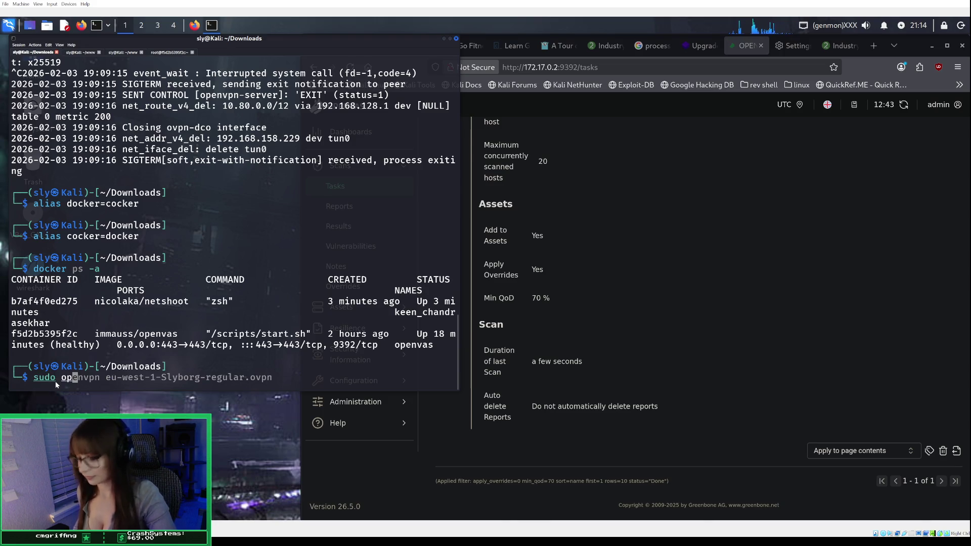
pyautogui.press('Return')
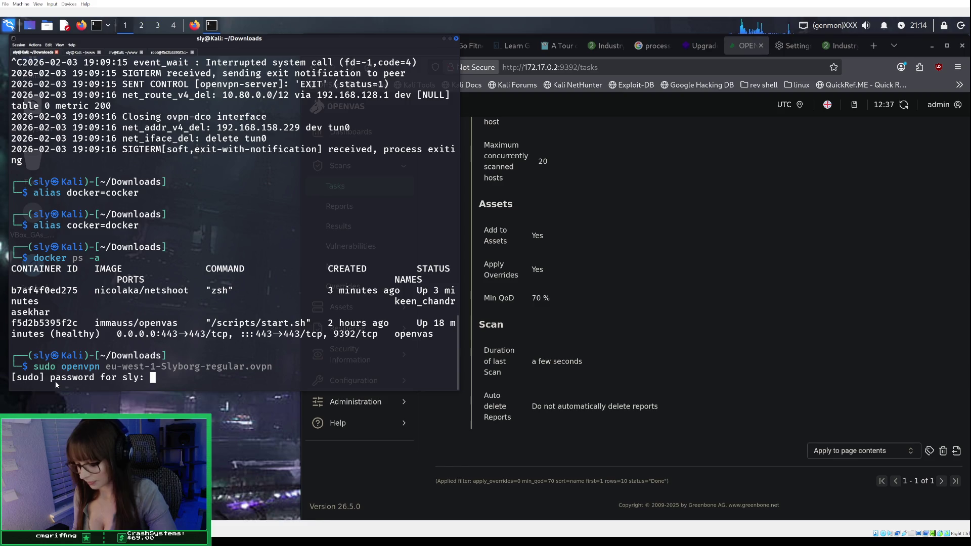
pyautogui.press('Return')
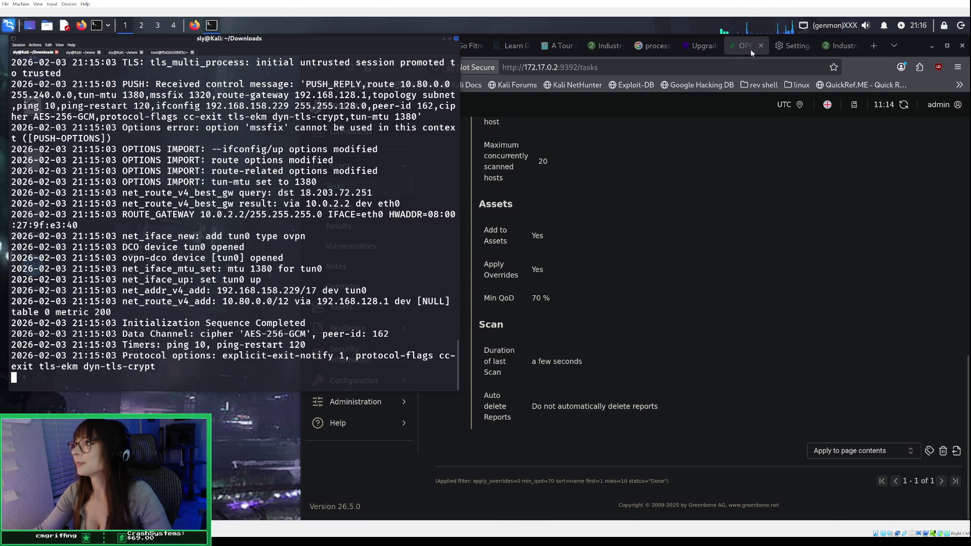
# Refresh the OpenVAS Tasks list and restart the My first scan task
pyautogui.click(680, 178)
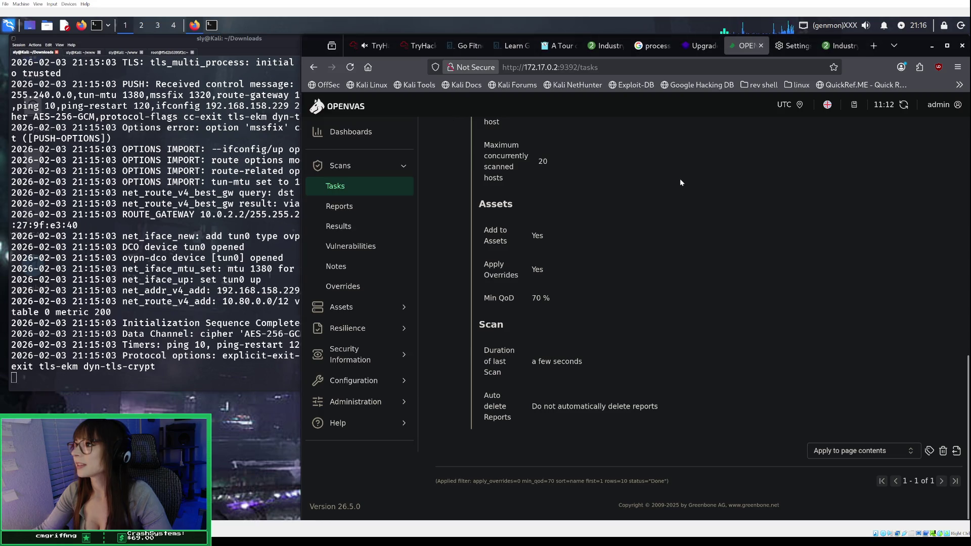
pyautogui.scroll(10, 659, 183)
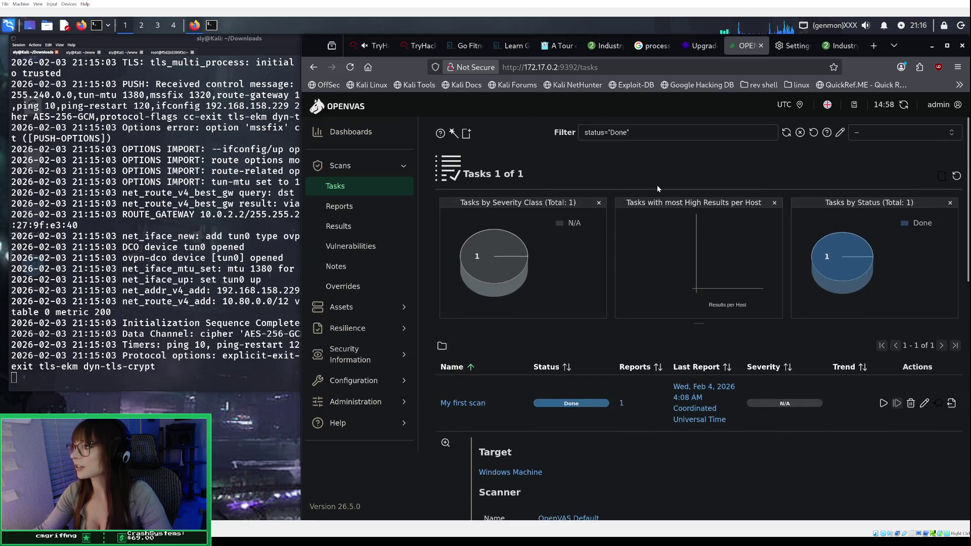
pyautogui.scroll(-3, 657, 189)
pyautogui.scroll(4, 656, 188)
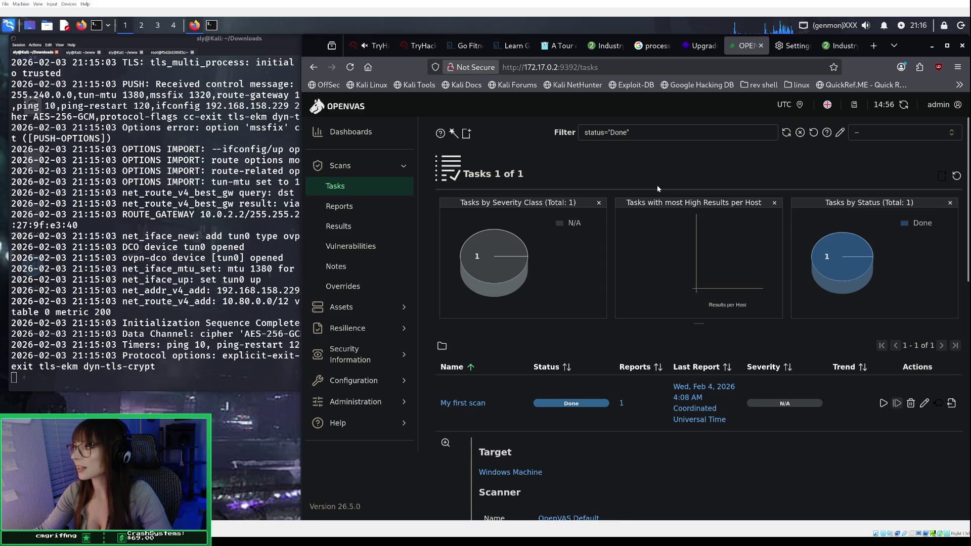
pyautogui.click(785, 133)
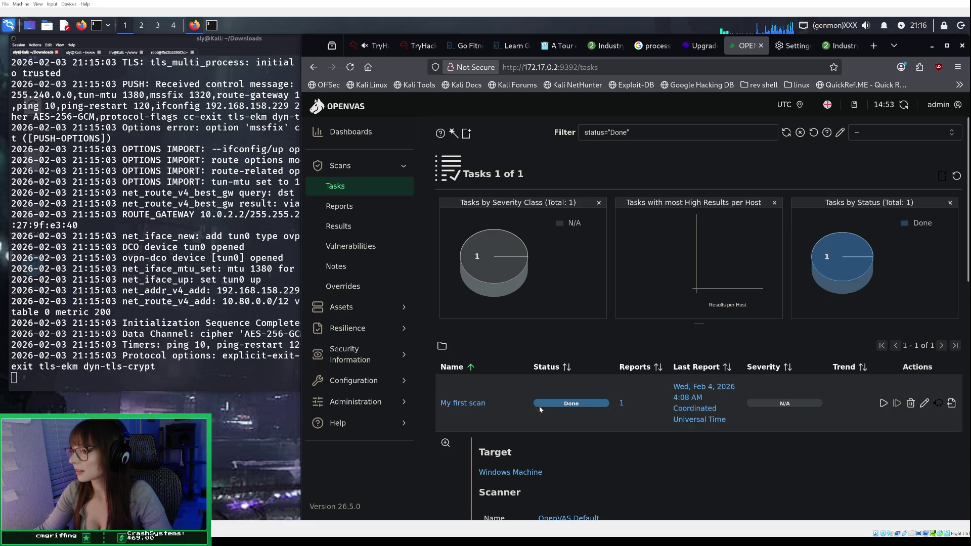
pyautogui.click(464, 401)
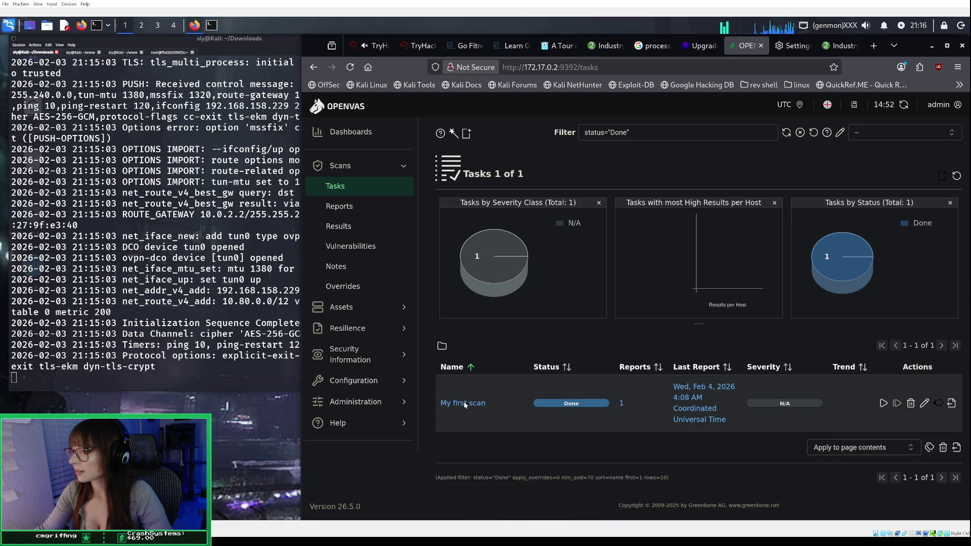
pyautogui.click(896, 403)
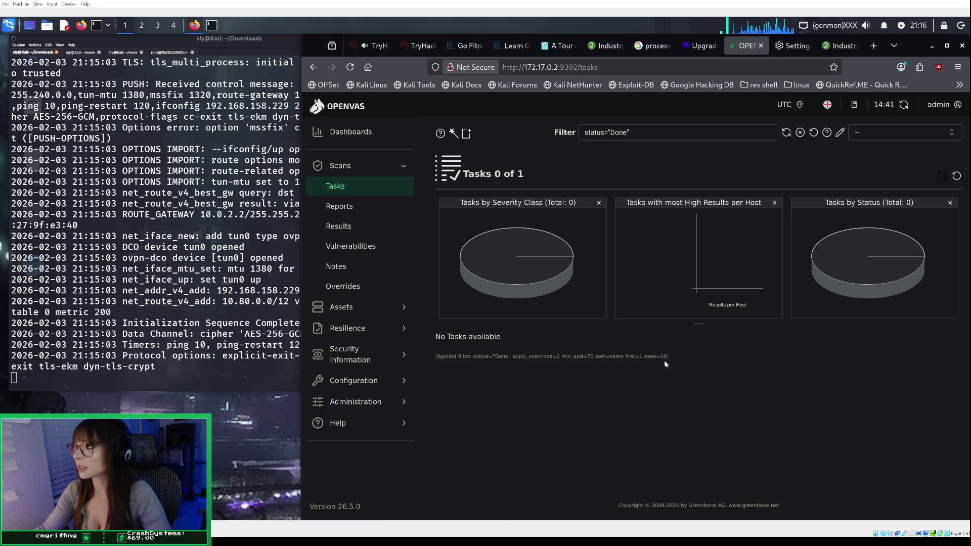
# Reload the tasks page, expand My first scan's details, and open its reports
pyautogui.click(349, 67)
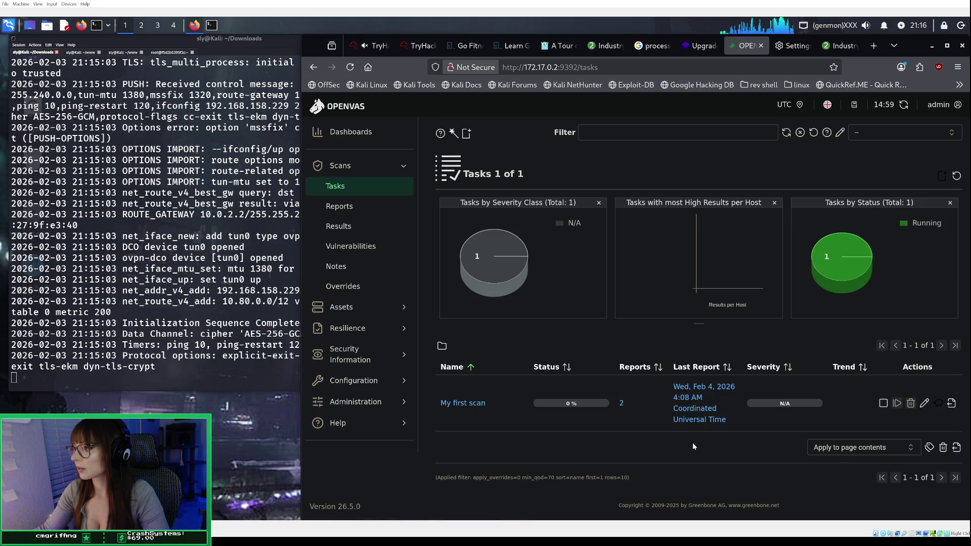
pyautogui.click(468, 403)
pyautogui.scroll(-2, 545, 403)
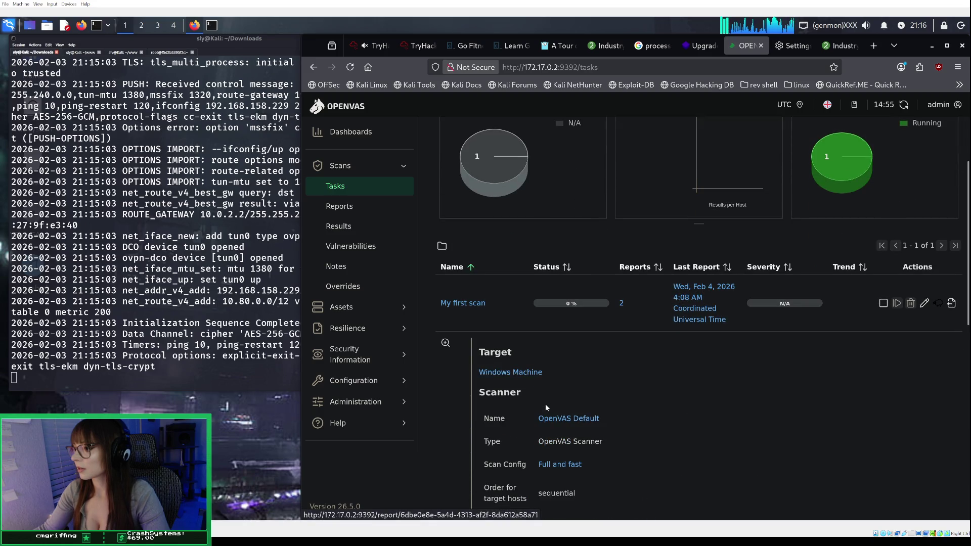
pyautogui.scroll(-5, 545, 403)
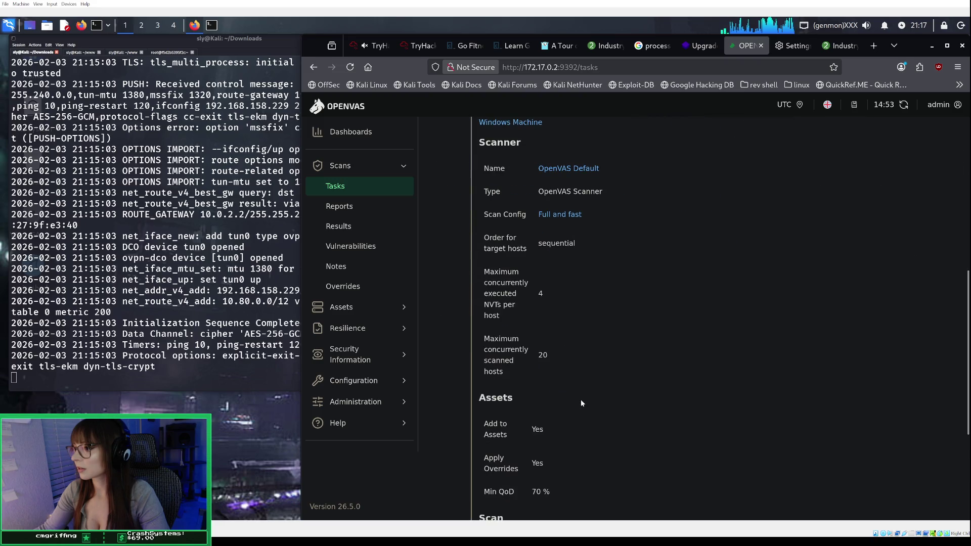
pyautogui.scroll(-4, 581, 400)
pyautogui.scroll(10, 580, 399)
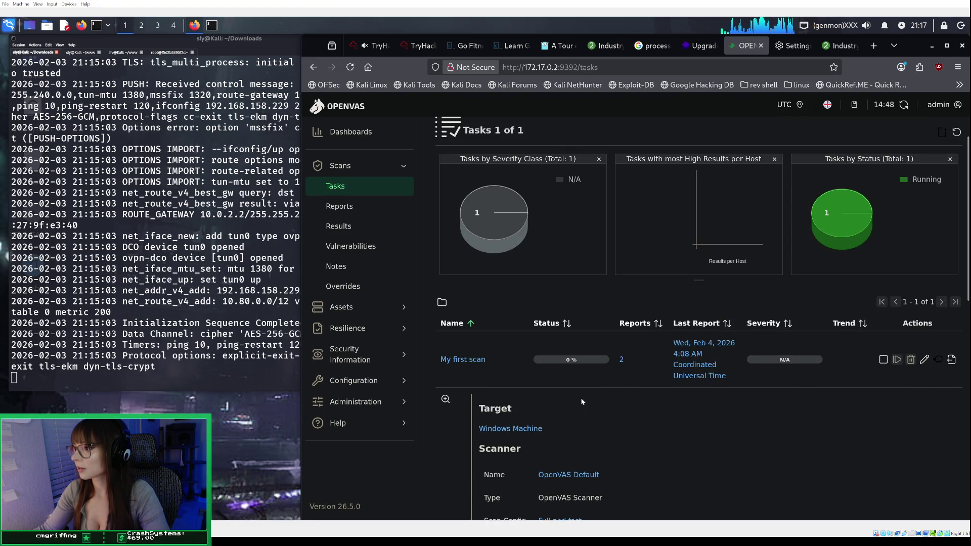
pyautogui.click(621, 360)
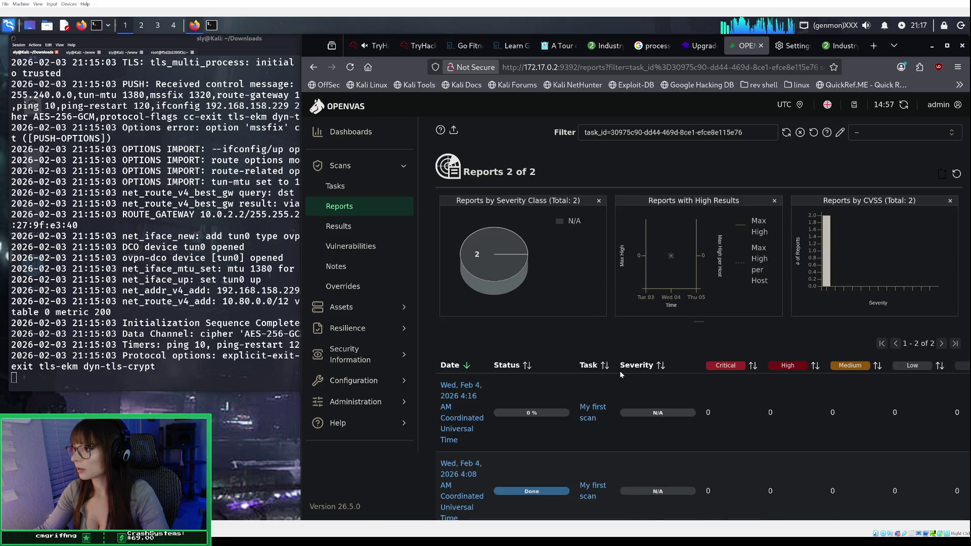
# Scroll across the Reports table to review both My first scan reports' columns
pyautogui.scroll(-3, 621, 374)
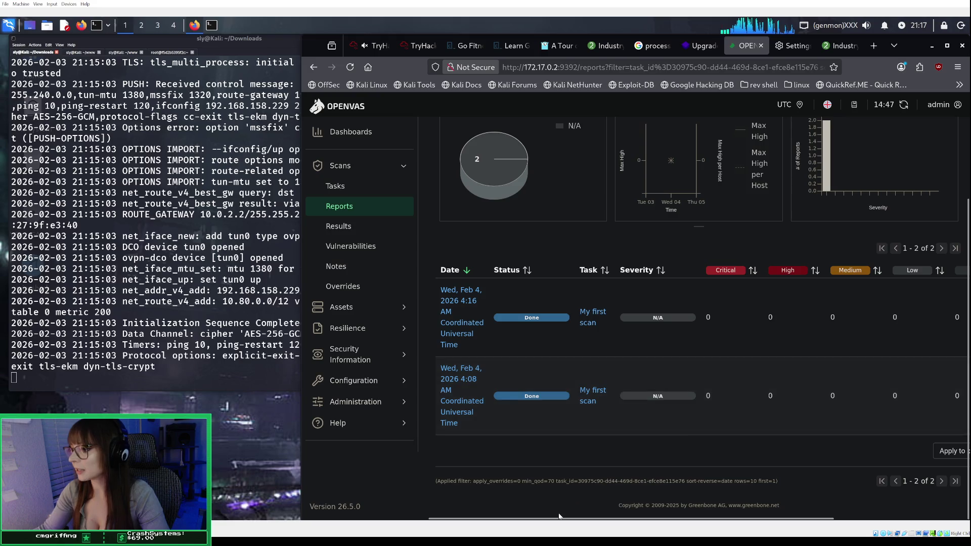
pyautogui.moveTo(620, 523); pyautogui.dragTo(626, 522)
pyautogui.hscroll(3, 626, 522)
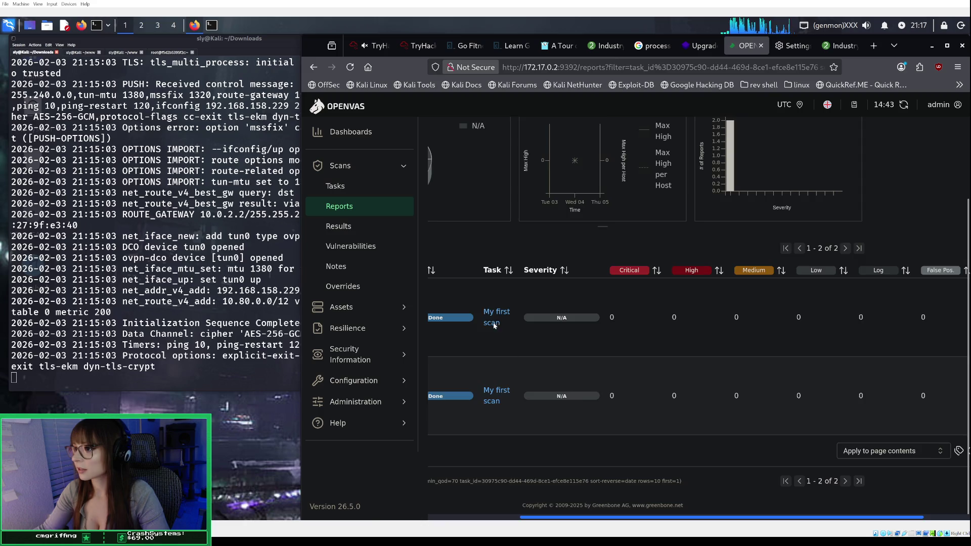
pyautogui.hscroll(-3, 534, 521)
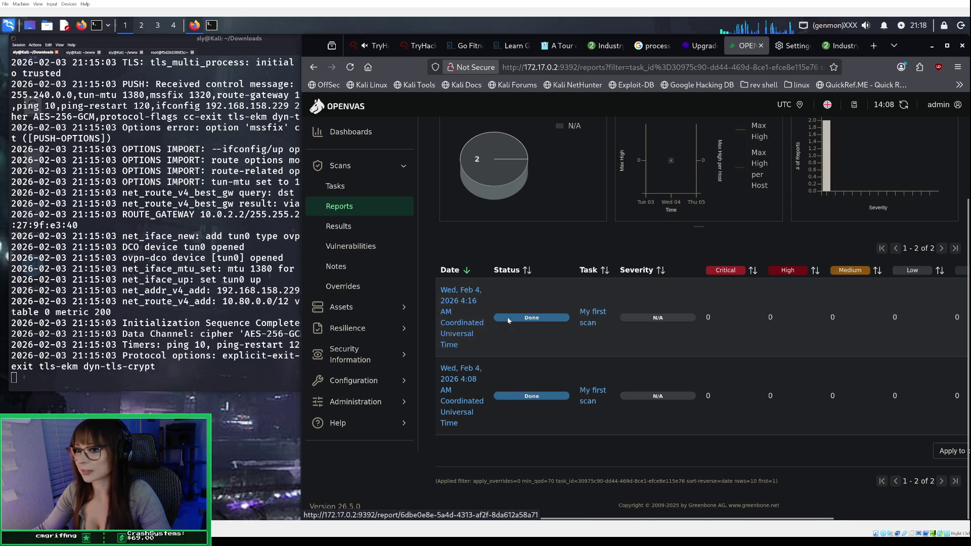
# Scroll past the lesson's Greenbone screenshots to the questions and select the IP answer field
pyautogui.click(370, 45)
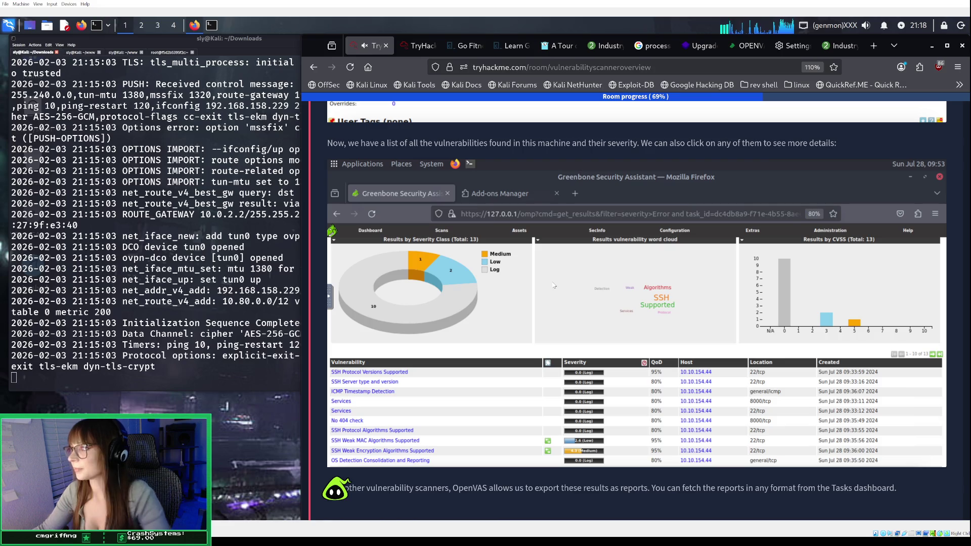
pyautogui.scroll(4, 554, 285)
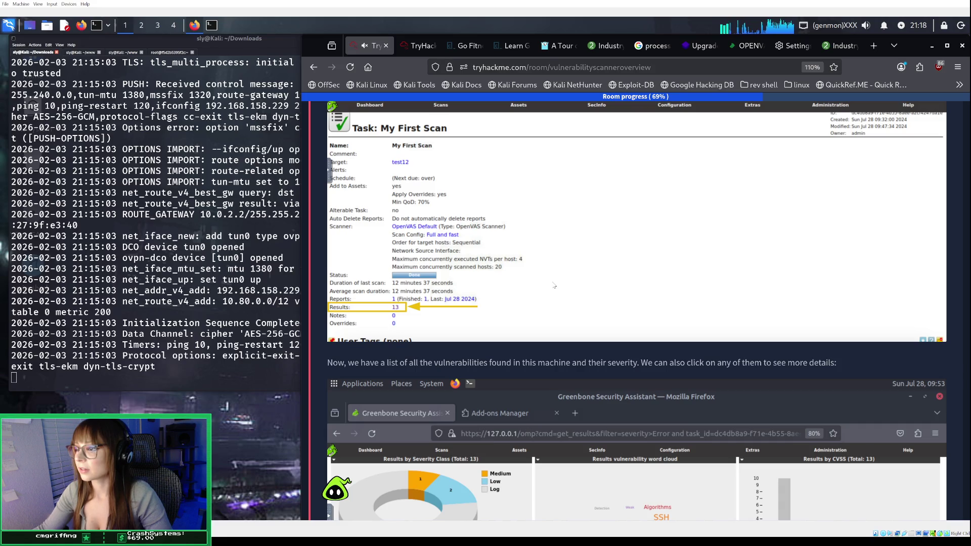
pyautogui.scroll(3, 554, 285)
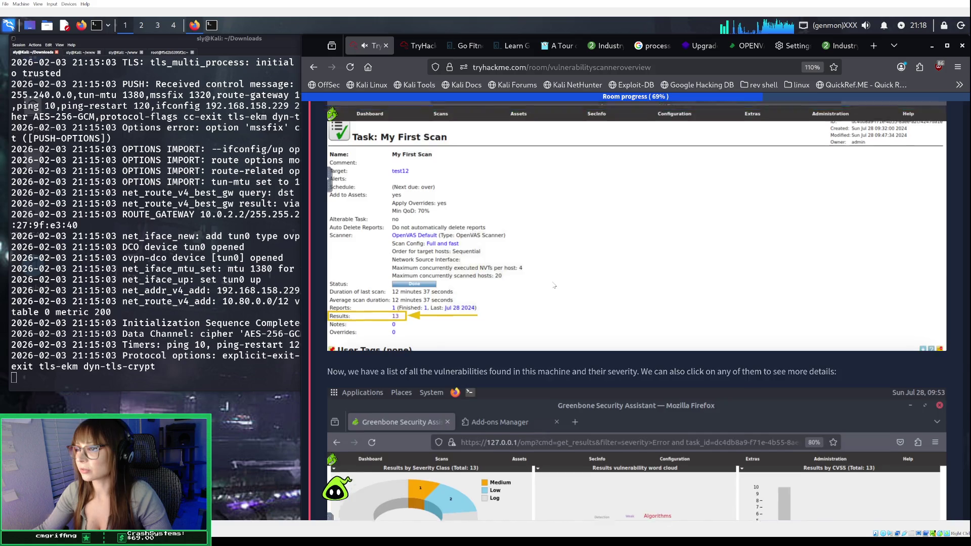
pyautogui.scroll(3, 554, 285)
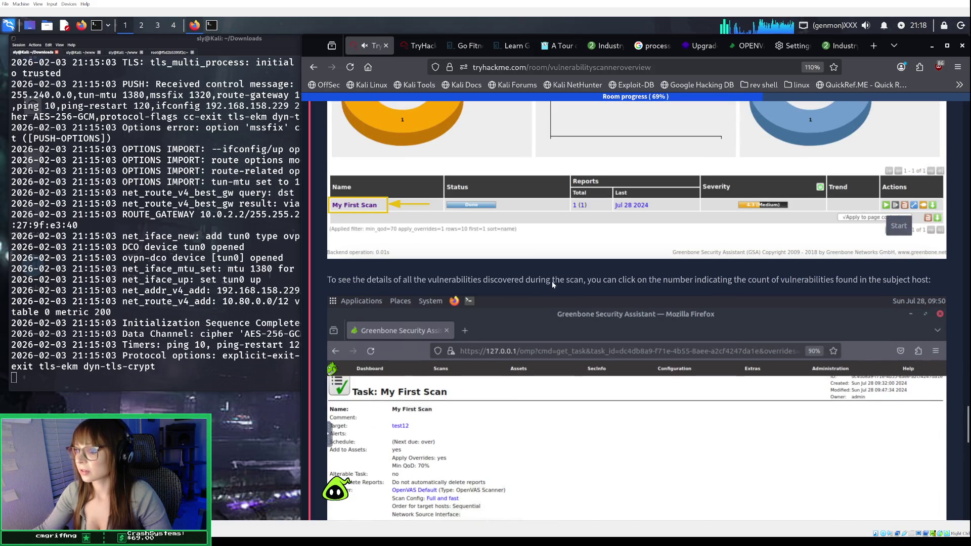
pyautogui.scroll(2, 552, 283)
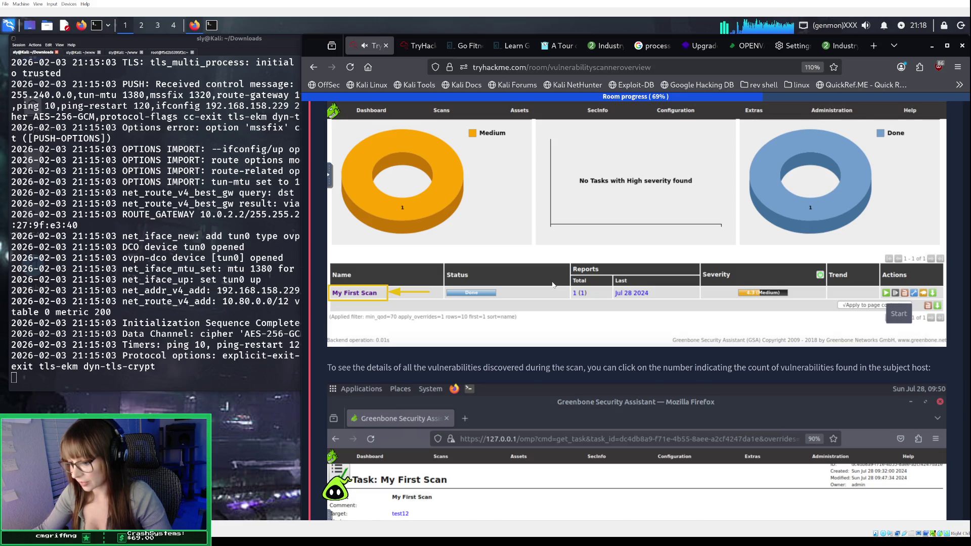
pyautogui.scroll(-3, 552, 285)
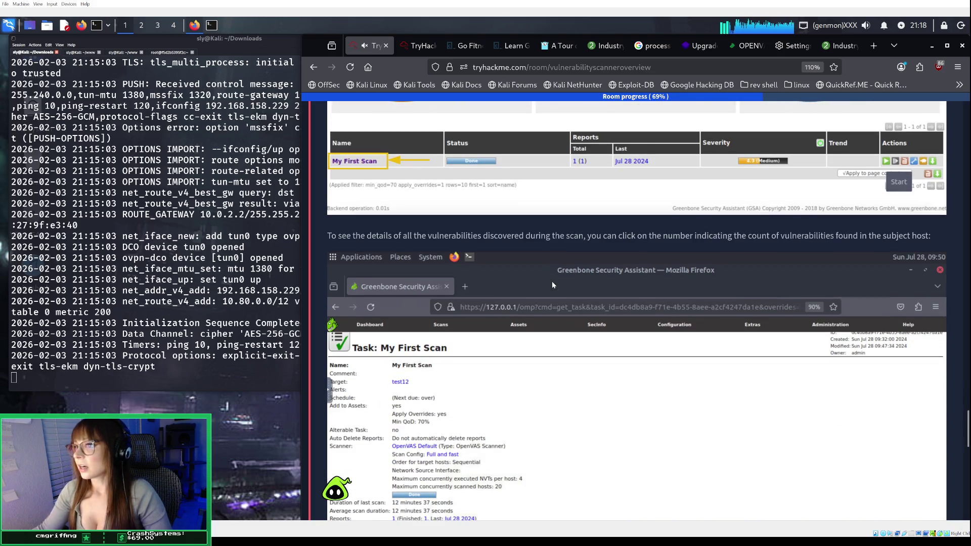
pyautogui.scroll(-5, 552, 285)
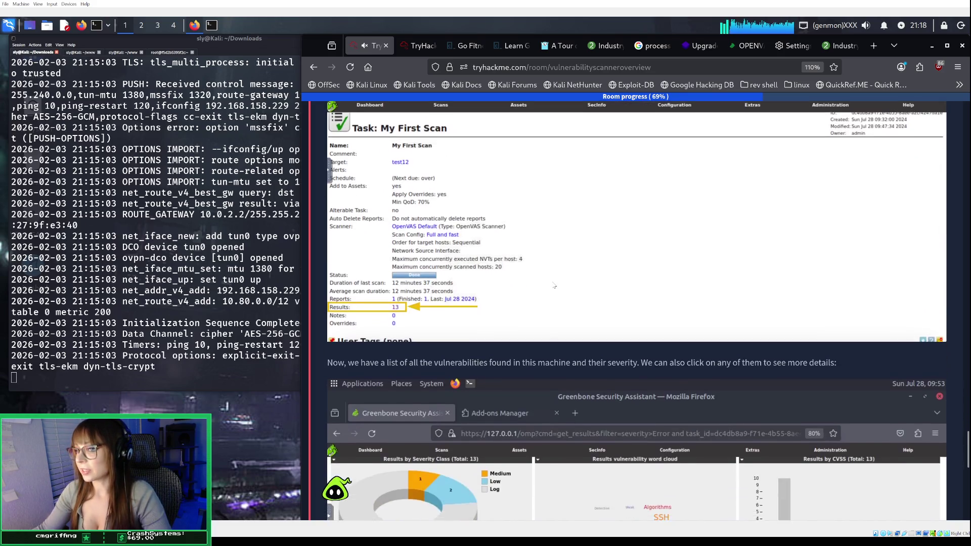
pyautogui.scroll(-2, 553, 286)
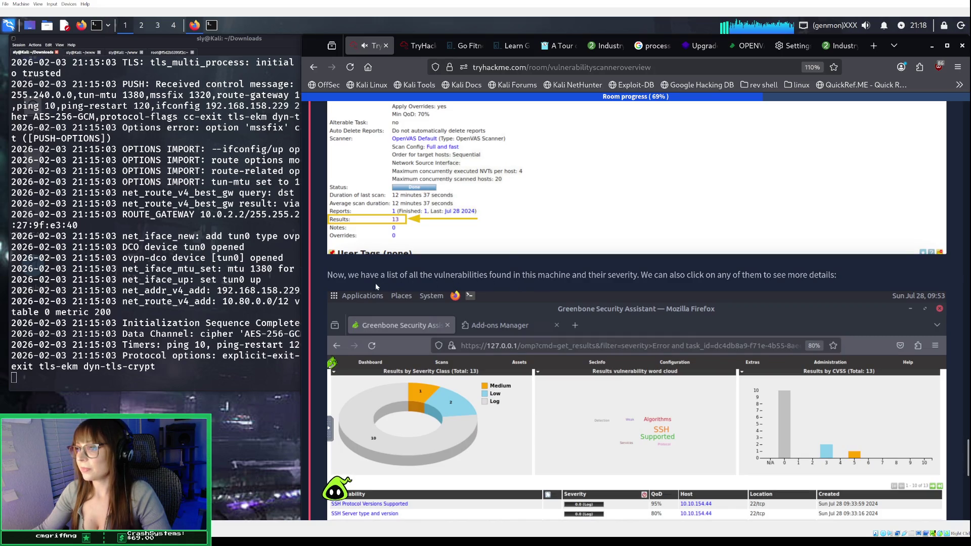
pyautogui.scroll(-1, 527, 281)
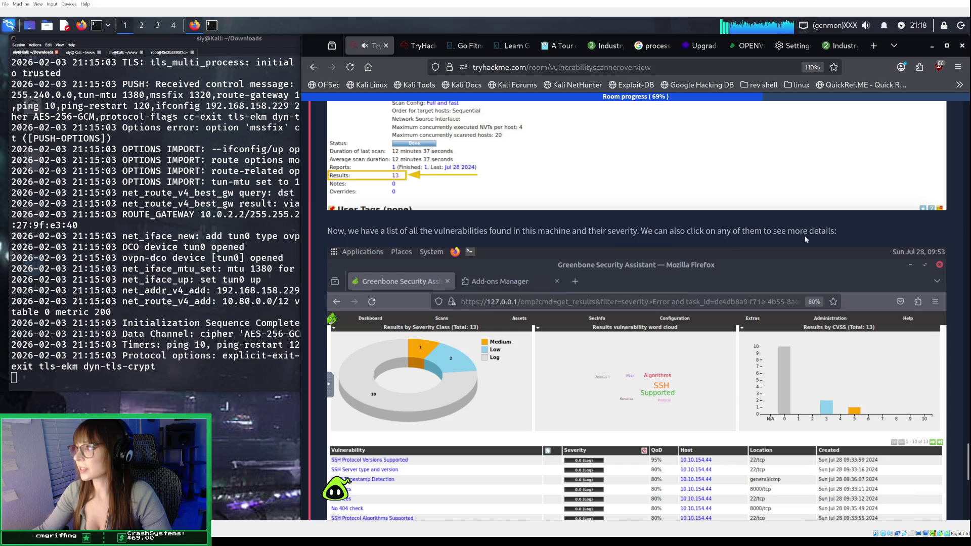
pyautogui.scroll(-4, 805, 238)
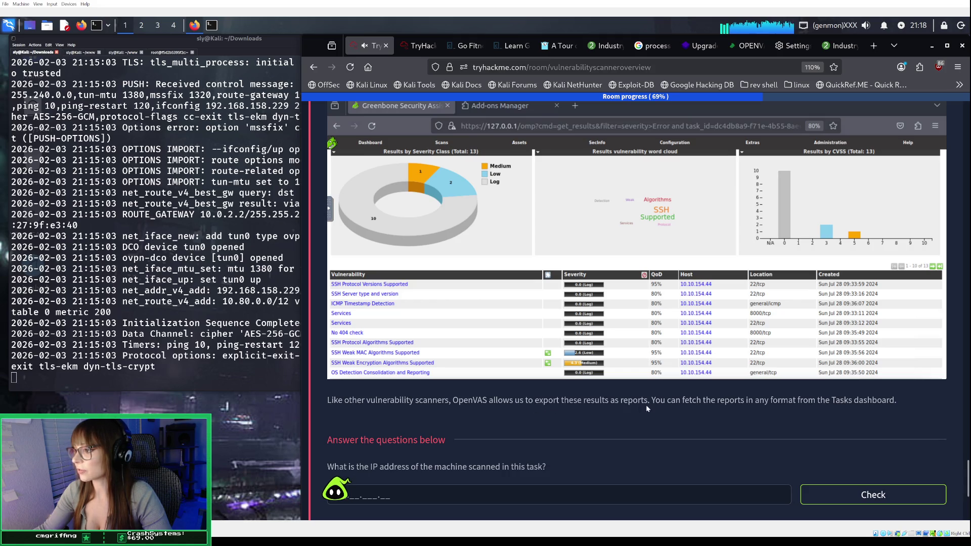
pyautogui.scroll(-3, 667, 403)
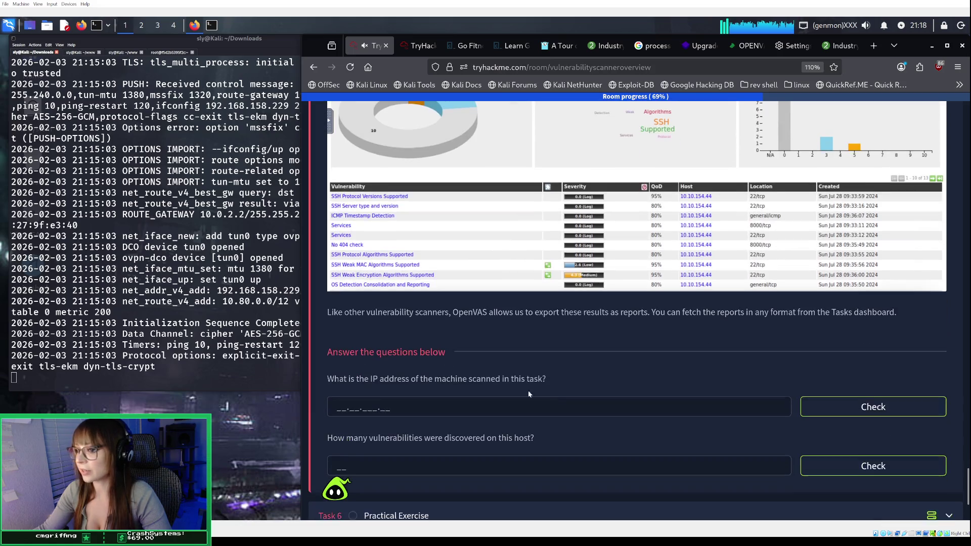
pyautogui.click(378, 411)
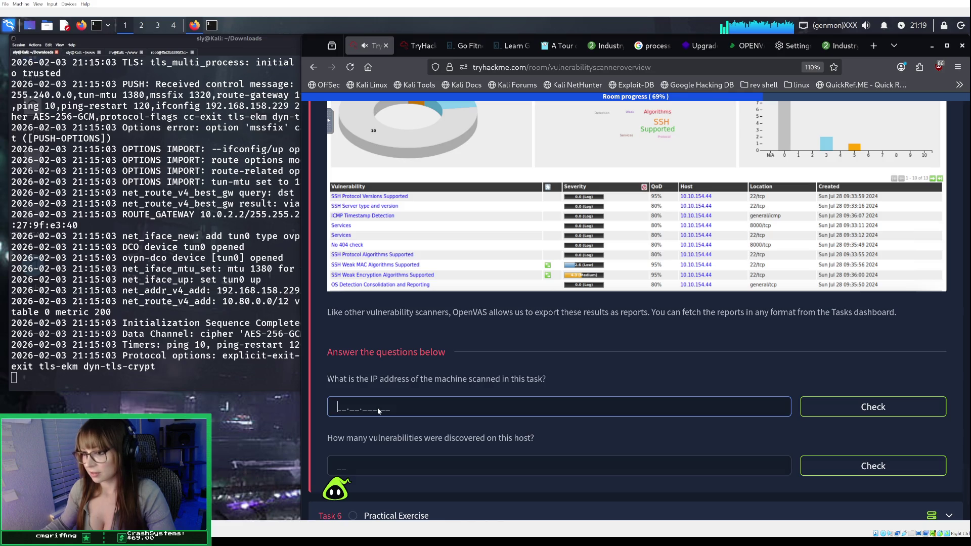
# Submit 10.10.154.44 as the scanned machine's IP address
pyautogui.write('10.10.1')
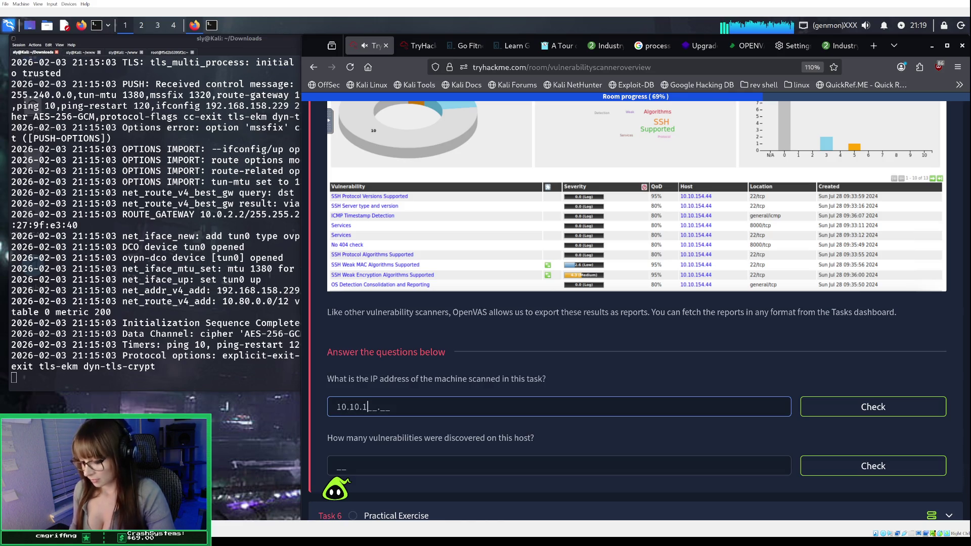
pyautogui.write('54.44')
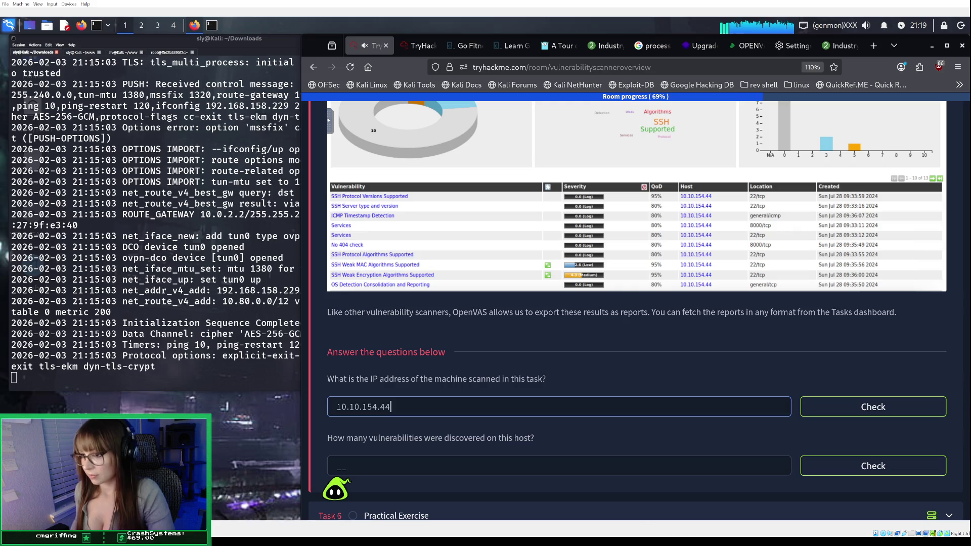
pyautogui.press('Return')
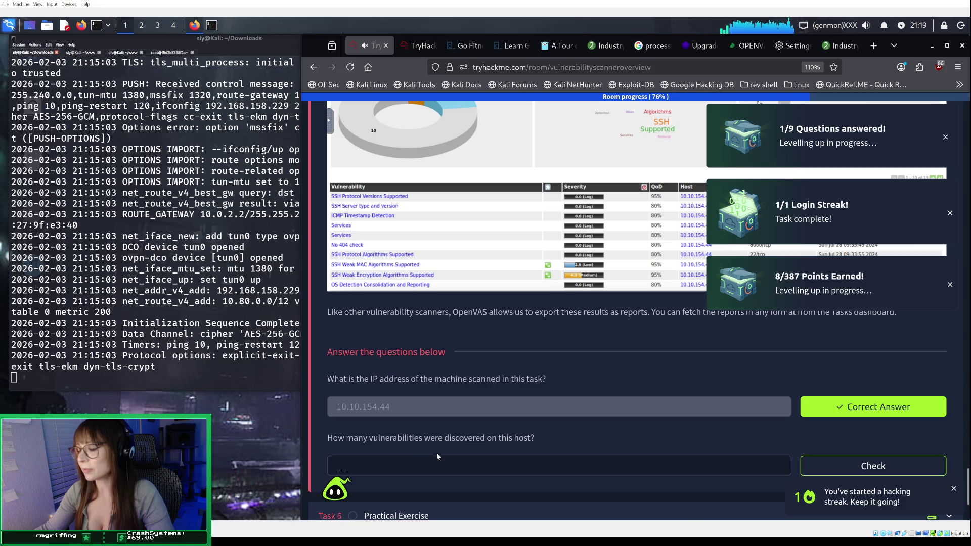
pyautogui.click(373, 465)
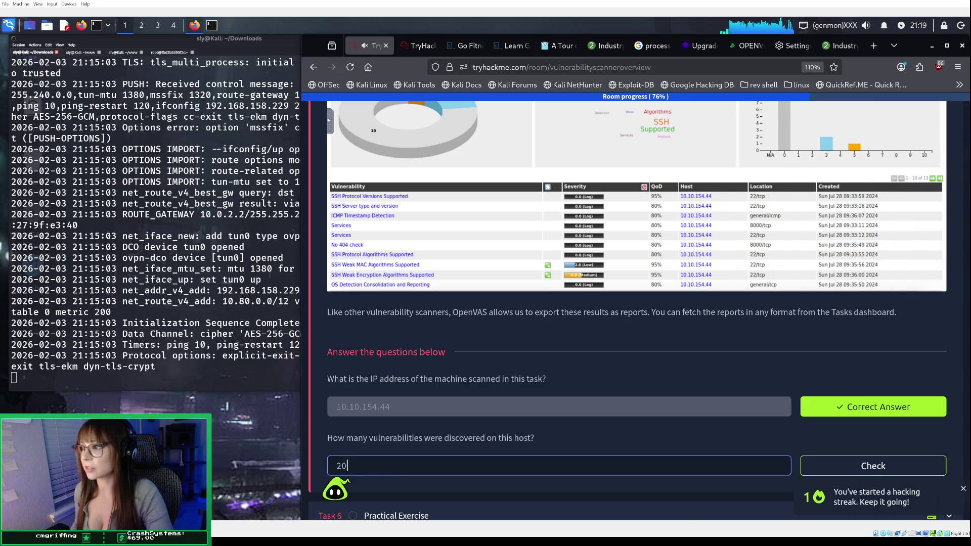
pyautogui.scroll(3, 454, 421)
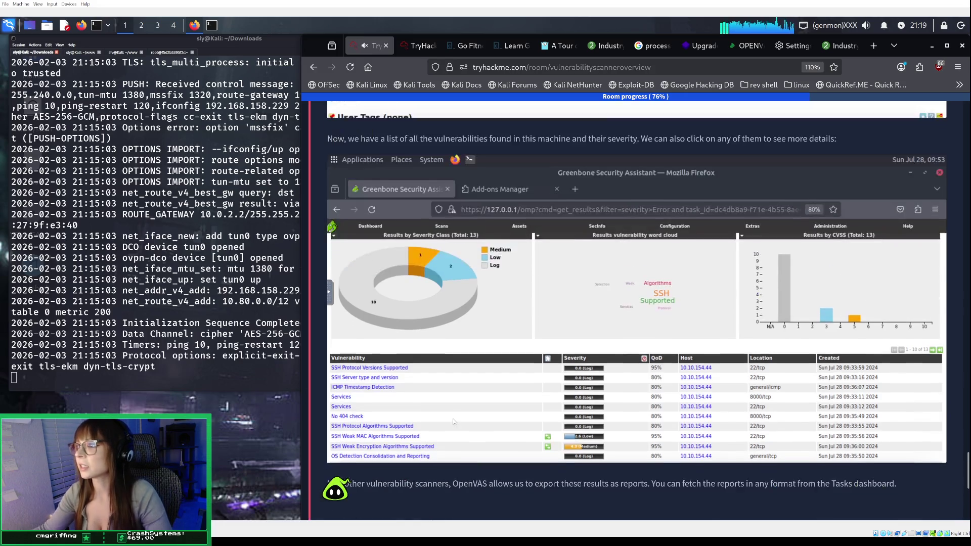
pyautogui.scroll(3, 454, 422)
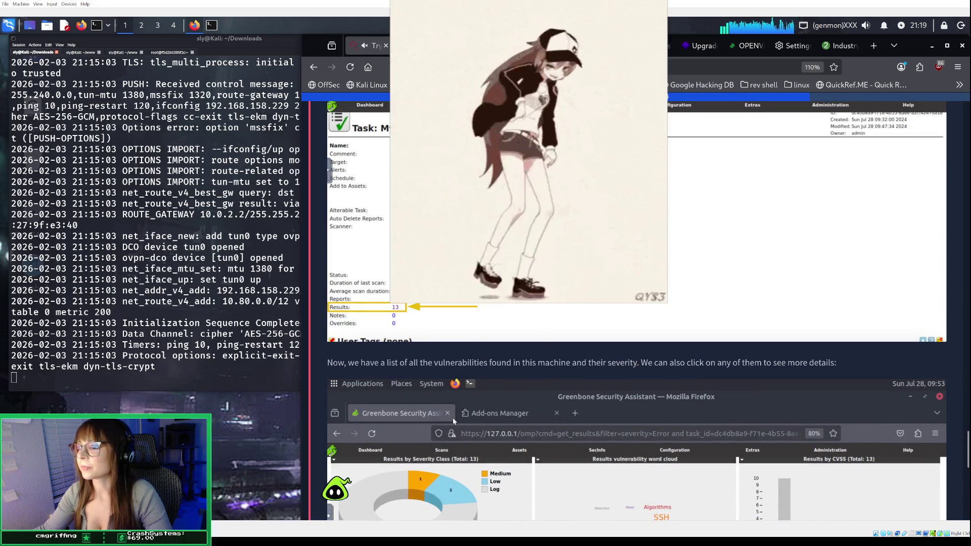
pyautogui.scroll(-2, 453, 422)
pyautogui.scroll(4, 453, 421)
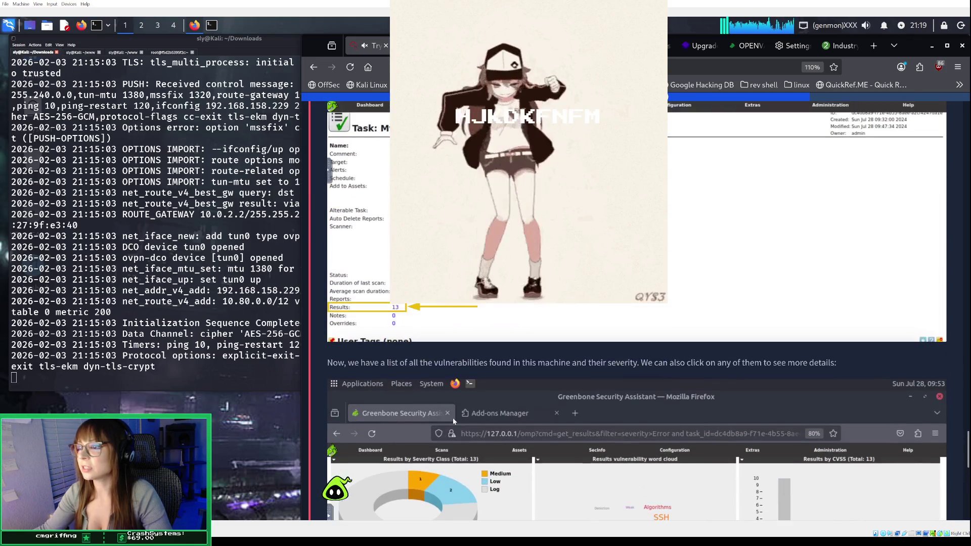
pyautogui.scroll(-5, 454, 421)
pyautogui.scroll(-6, 453, 422)
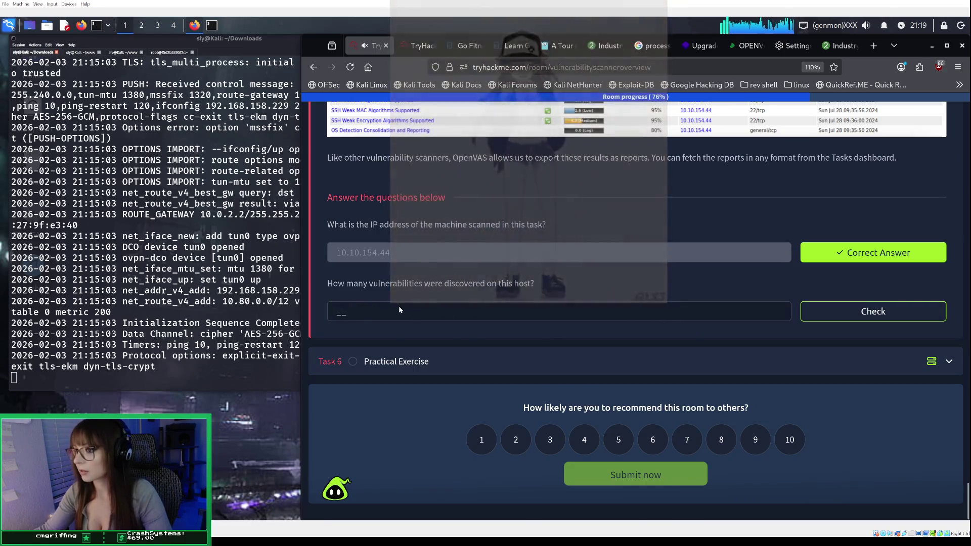
# Answer 13 for the vulnerability count, check it, and close both notifications
pyautogui.click(399, 309)
pyautogui.write('13')
pyautogui.click(843, 307)
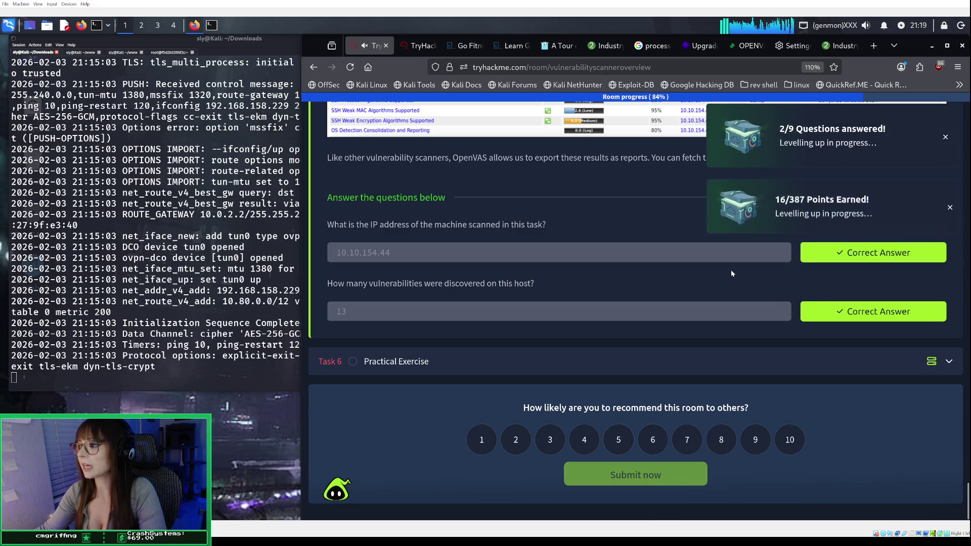
pyautogui.click(950, 206)
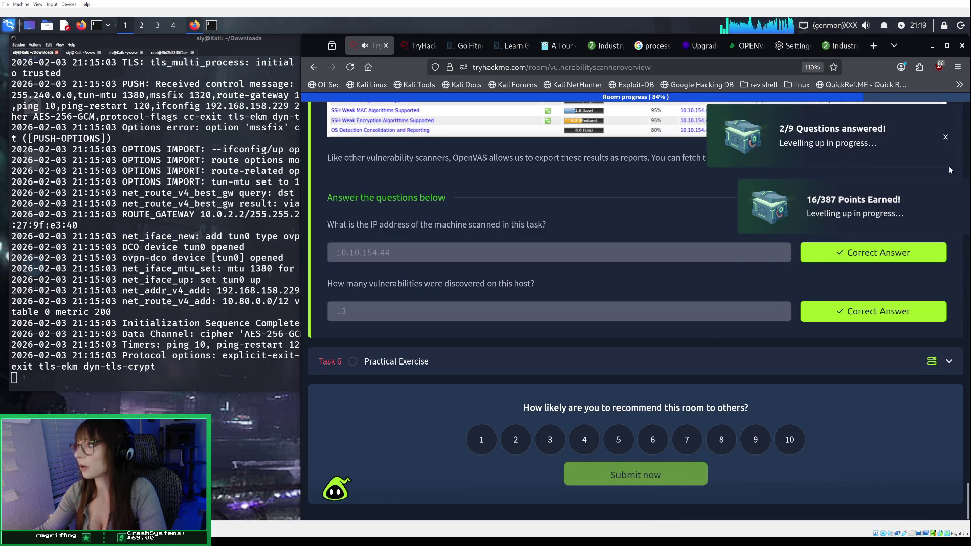
pyautogui.click(945, 137)
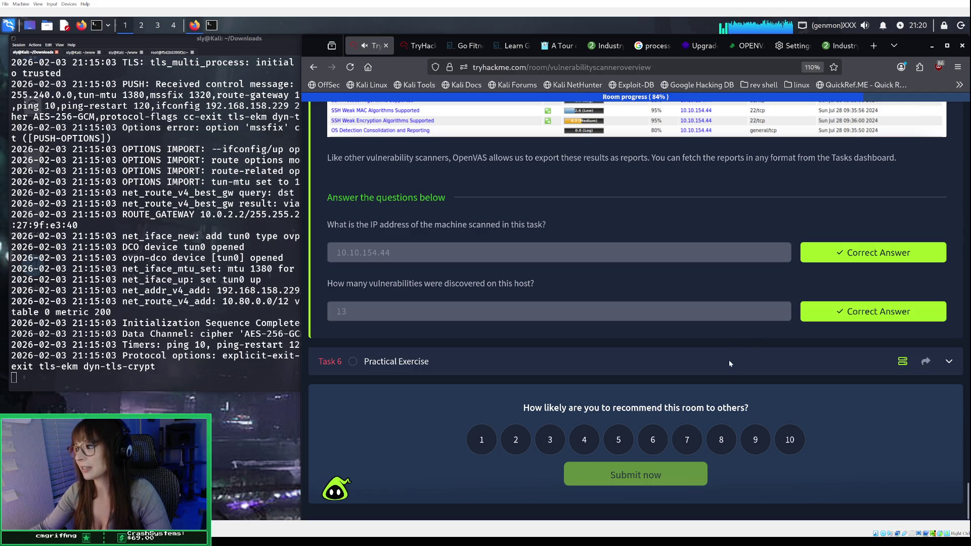
# Scroll up the room page to read the Task 6 Practical Exercise scenario
pyautogui.scroll(15, 729, 361)
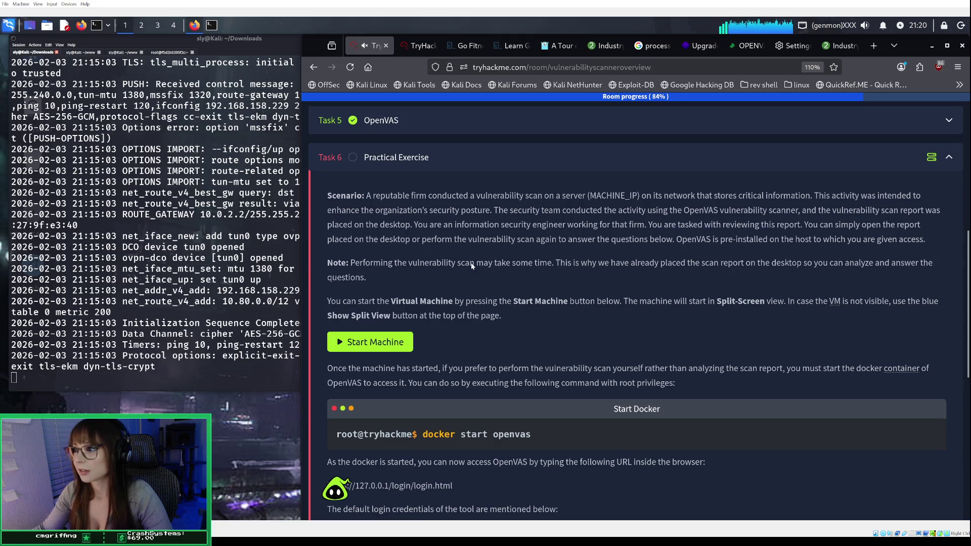
# Compare the OpenVAS reports with the TryHackMe exercise, ending back on the OpenVAS reports
pyautogui.click(747, 46)
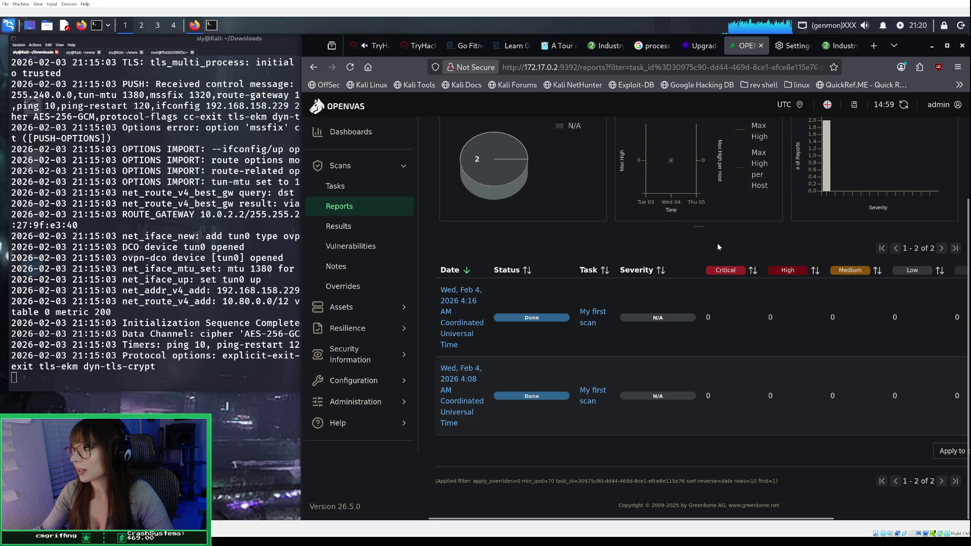
pyautogui.scroll(2, 717, 242)
pyautogui.scroll(-2, 717, 246)
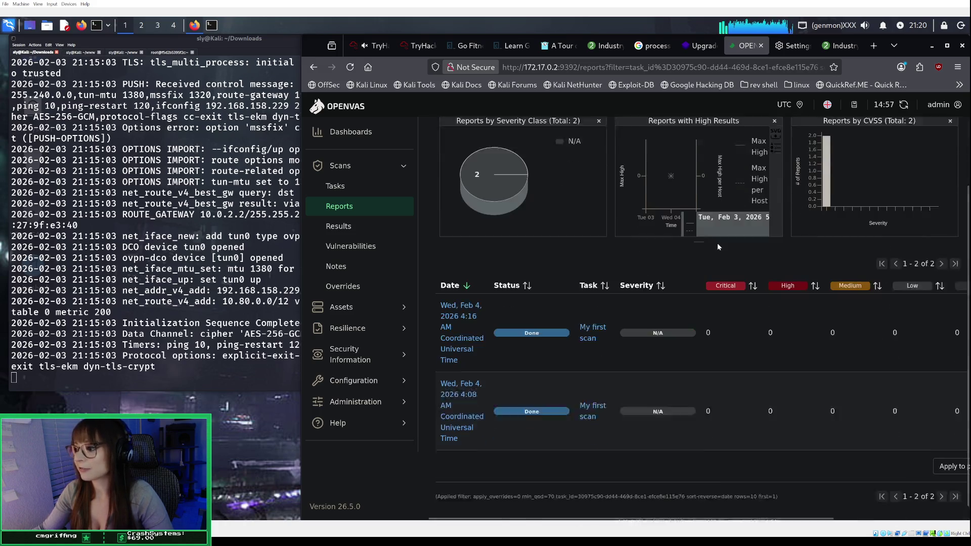
pyautogui.click(374, 46)
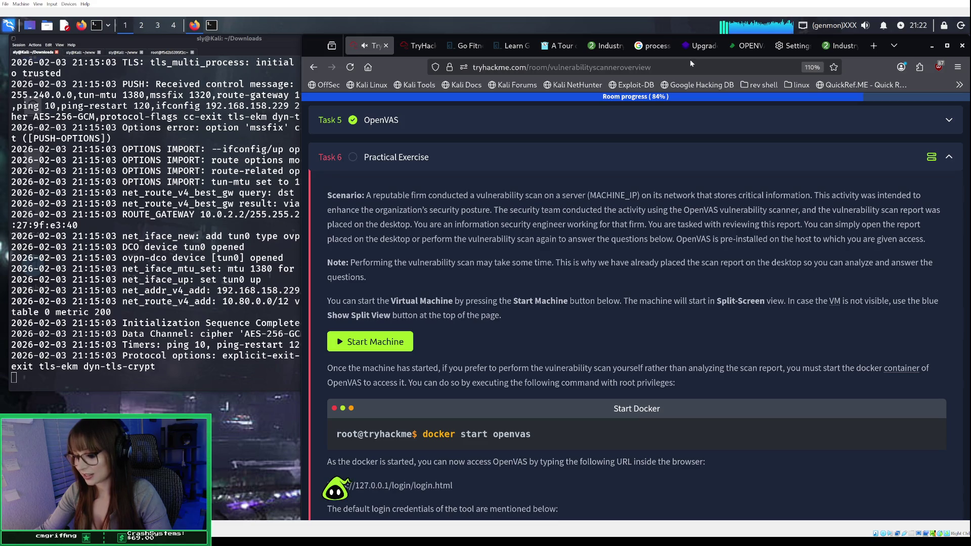
pyautogui.moveTo(839, 48)
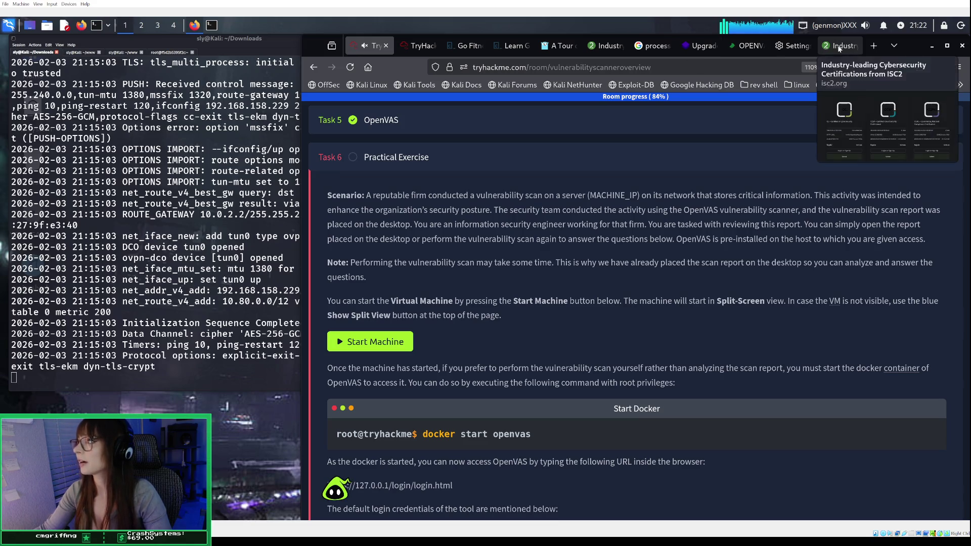
pyautogui.click(745, 45)
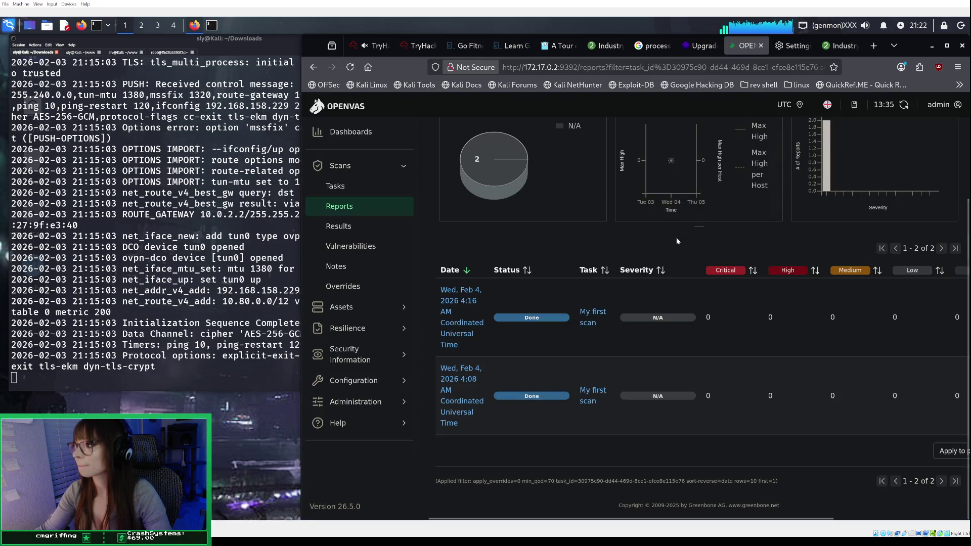
# Create a new scan task named 'My second scan eva'
pyautogui.scroll(2, 557, 275)
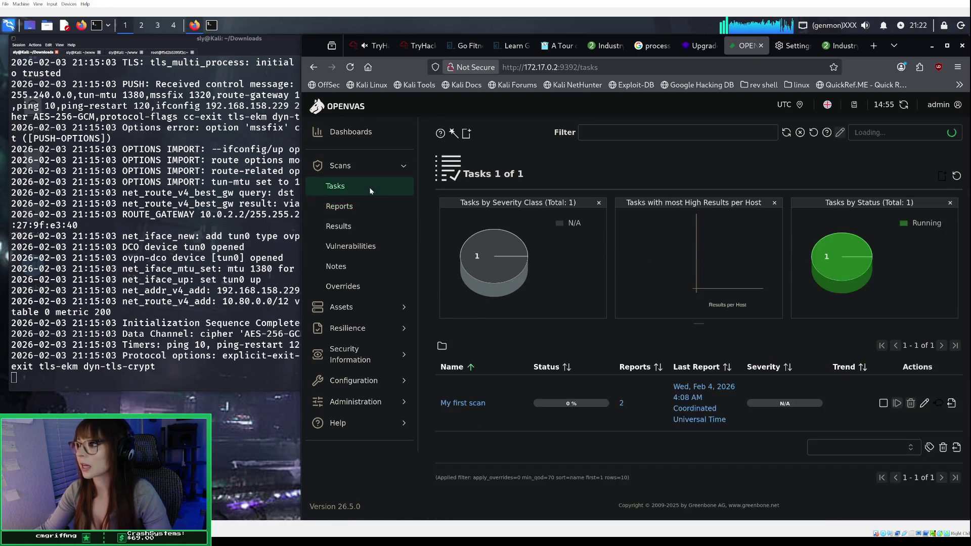
pyautogui.moveTo(467, 137)
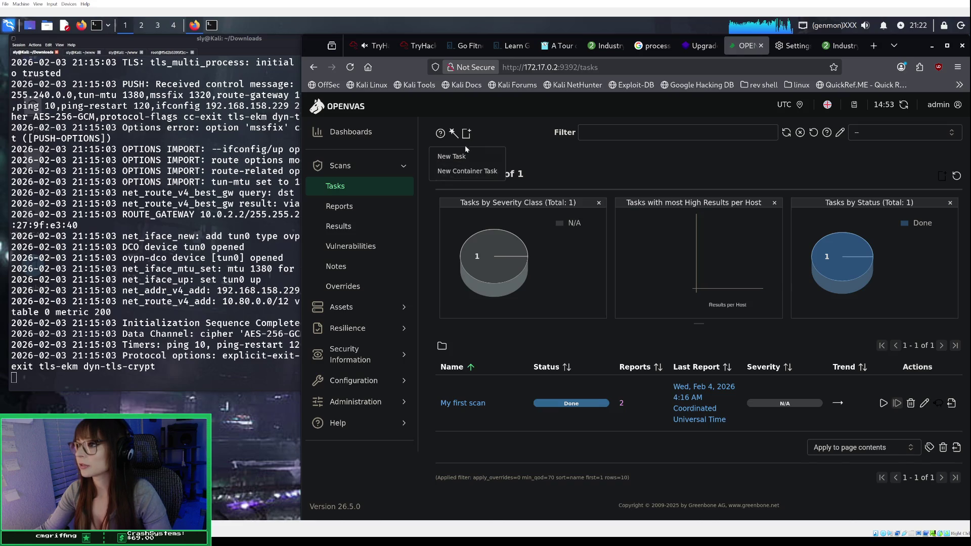
pyautogui.click(464, 155)
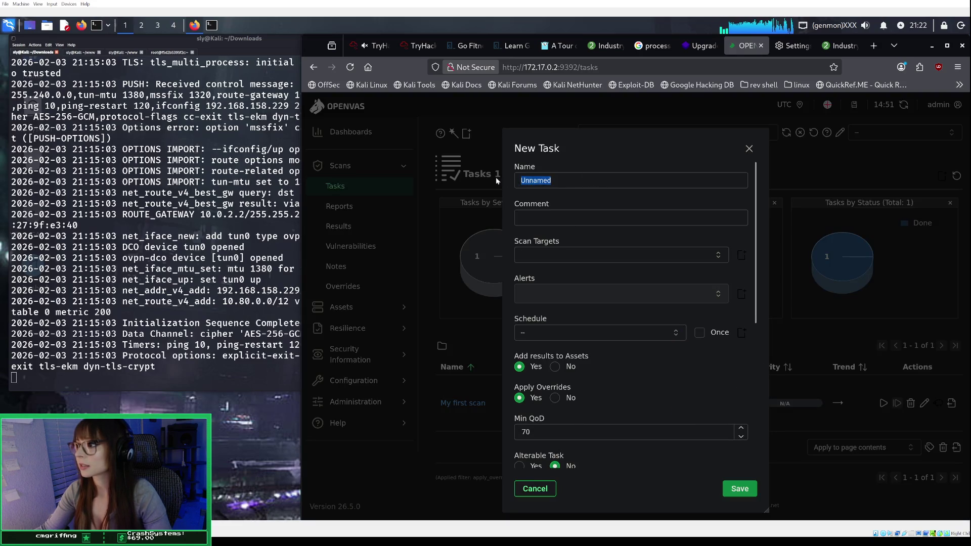
pyautogui.write('My second s')
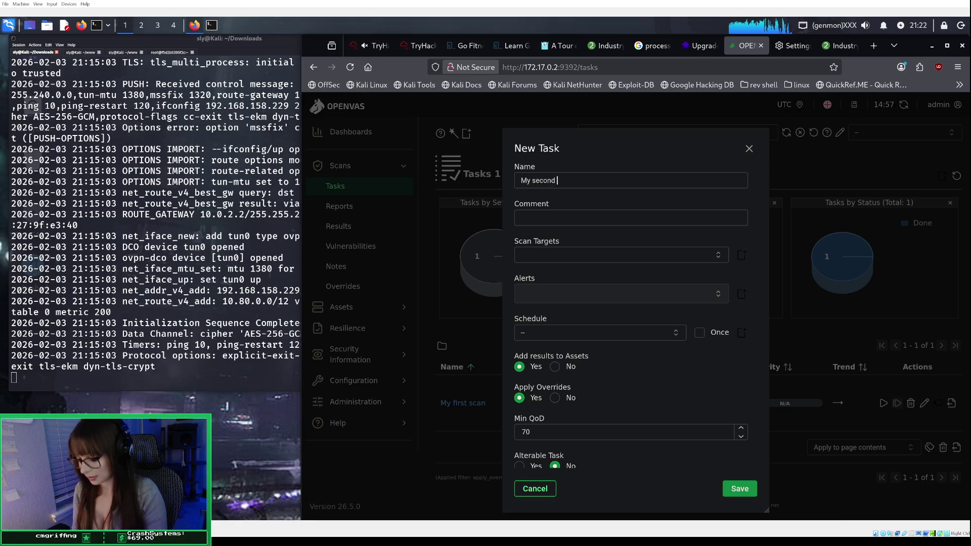
pyautogui.write('can eva')
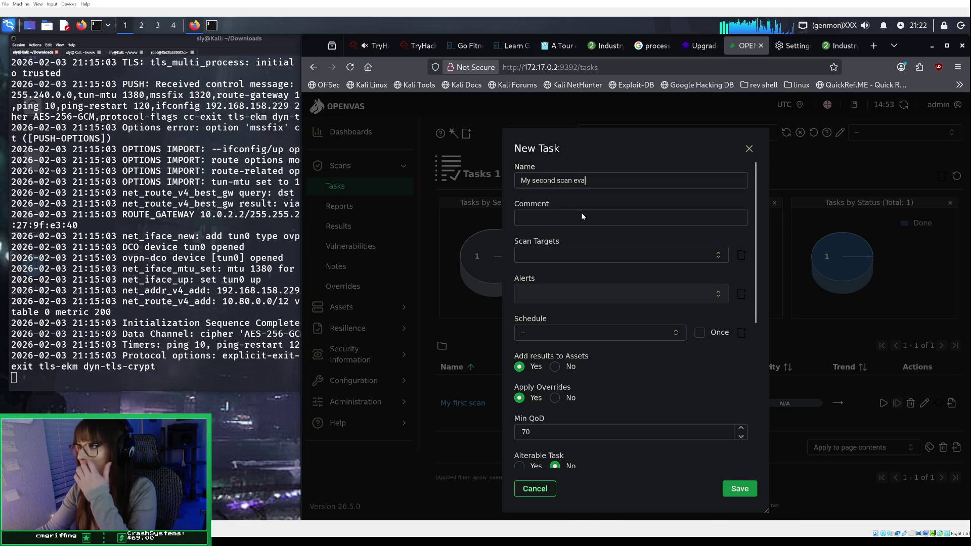
# Set the task's scan target to 'IDK Machine' and begin defining it as a new target
pyautogui.click(596, 254)
pyautogui.click(590, 277)
pyautogui.click(524, 258)
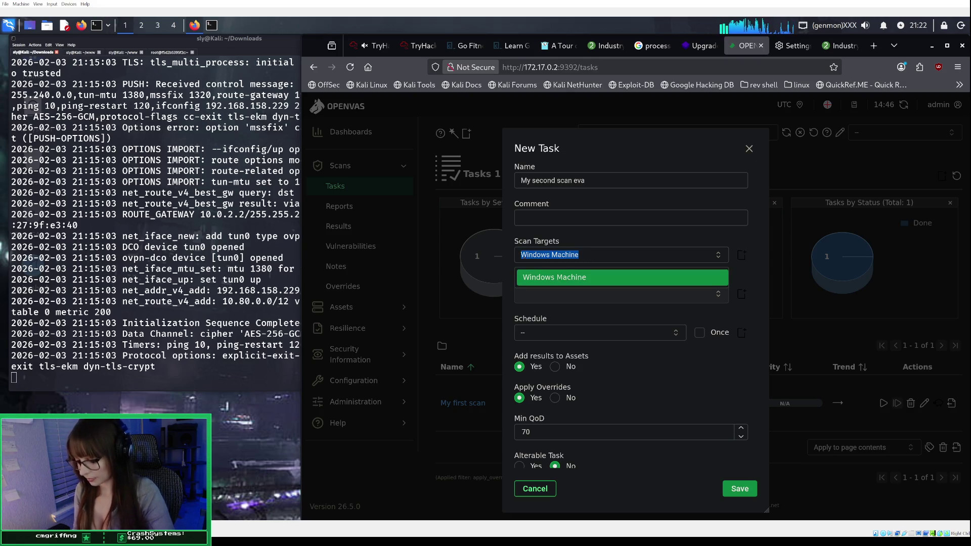
pyautogui.write('IDk')
pyautogui.press('BackSpace')
pyautogui.write('K ')
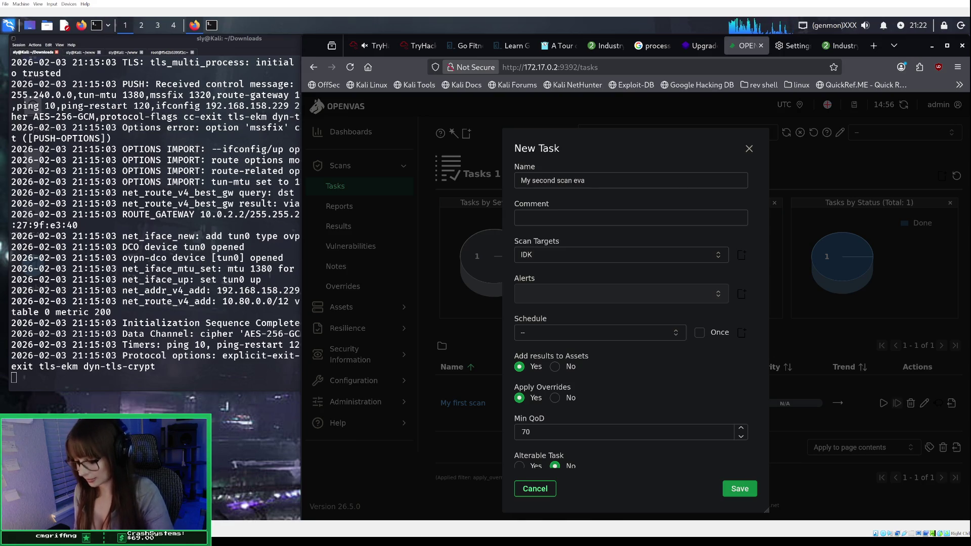
pyautogui.write('Machine')
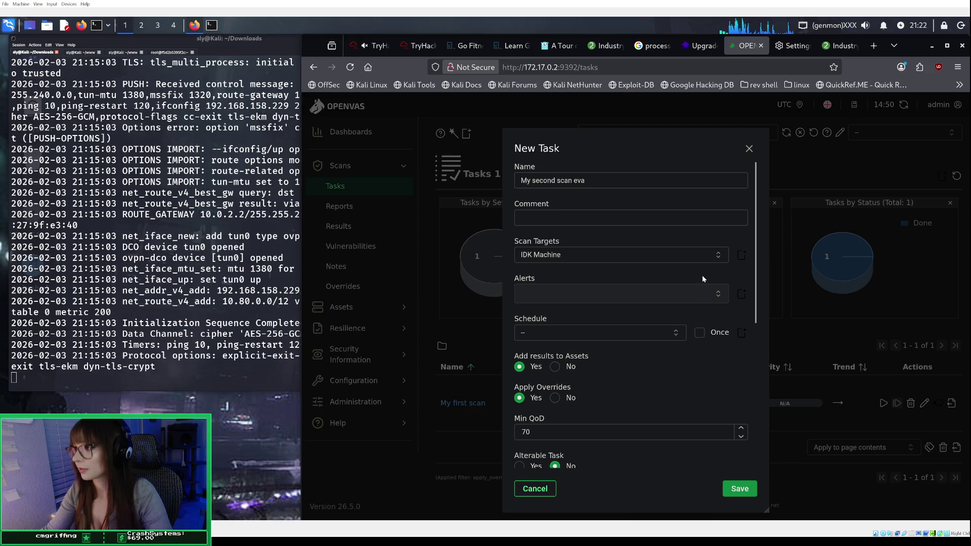
pyautogui.click(743, 256)
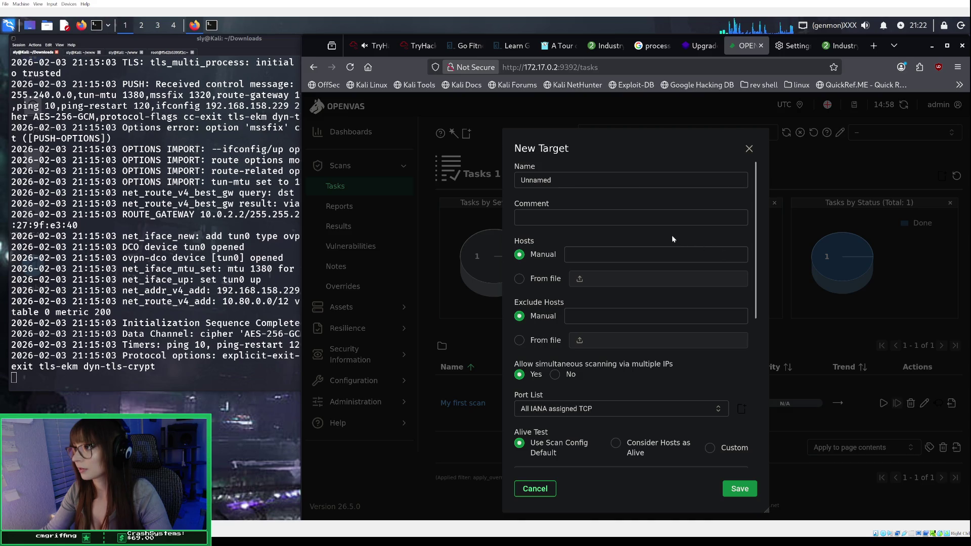
# Name the new target IDK and enter 10.80.0.0/12 as its manual hosts
pyautogui.doubleClick(570, 181)
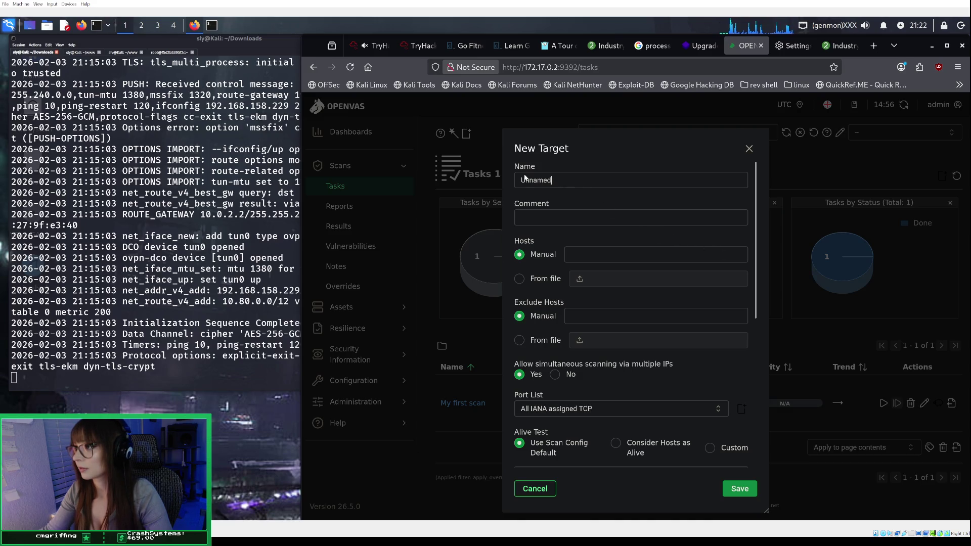
pyautogui.write('IDK')
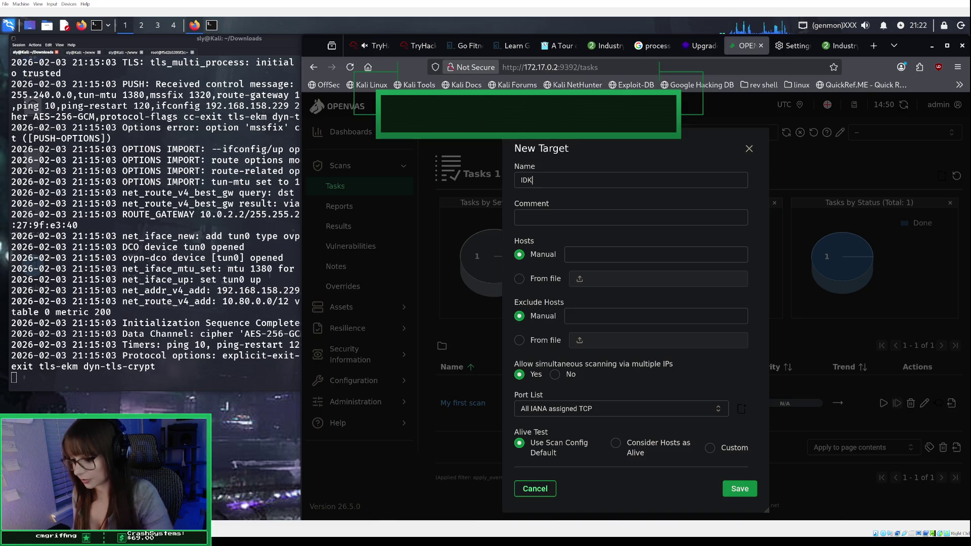
pyautogui.click(590, 251)
pyautogui.write('10.')
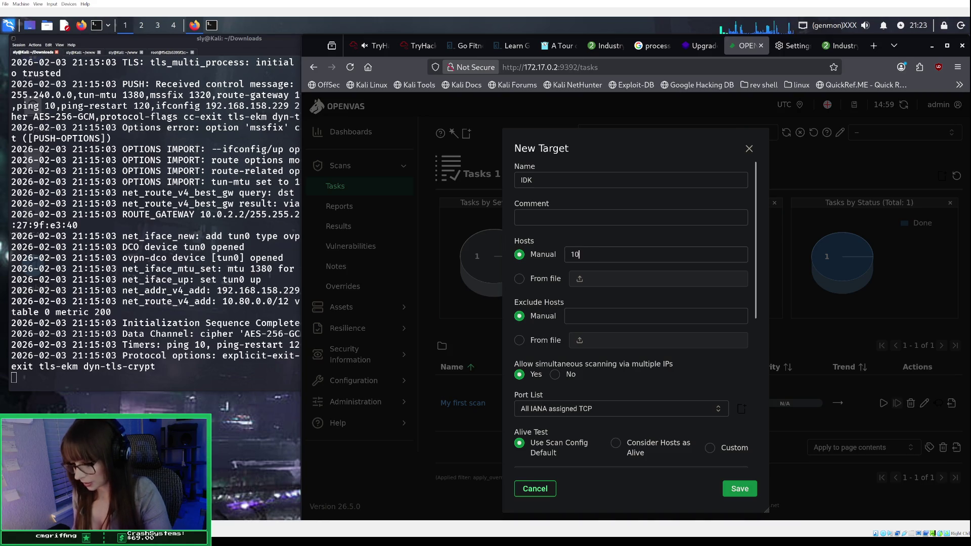
pyautogui.write('80')
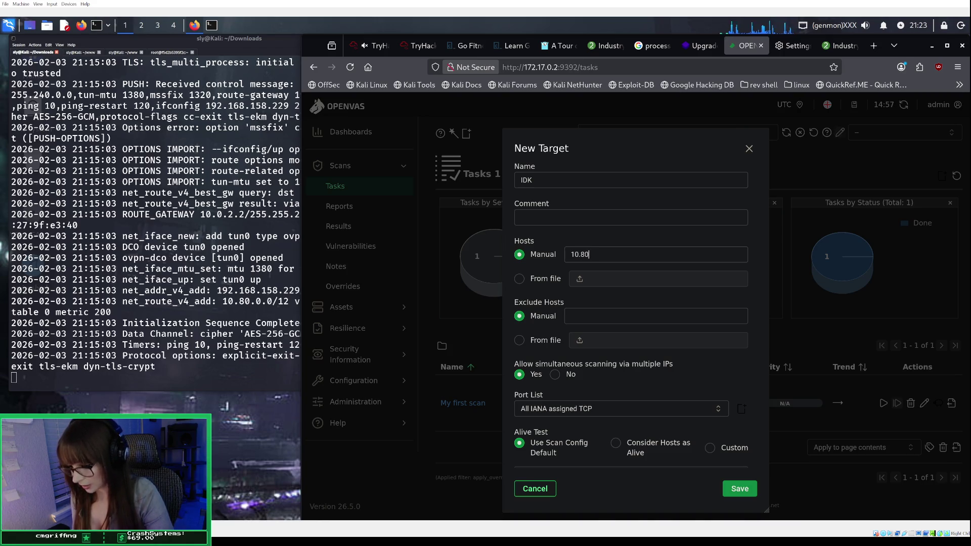
pyautogui.write('.0.0/')
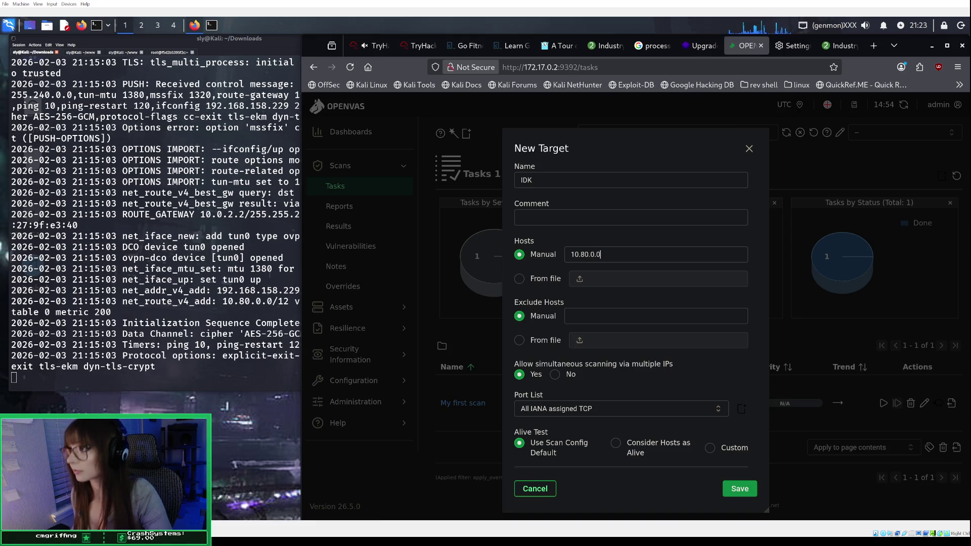
pyautogui.write('12')
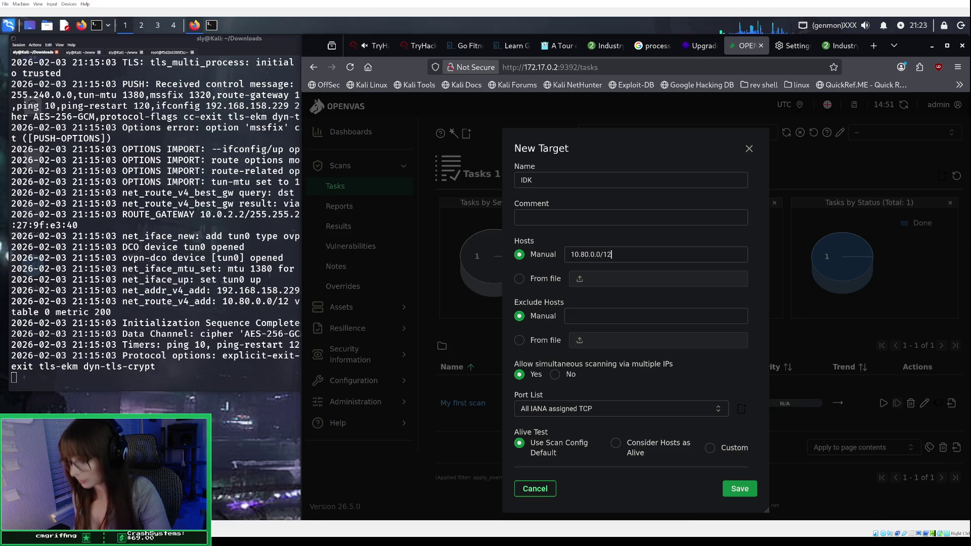